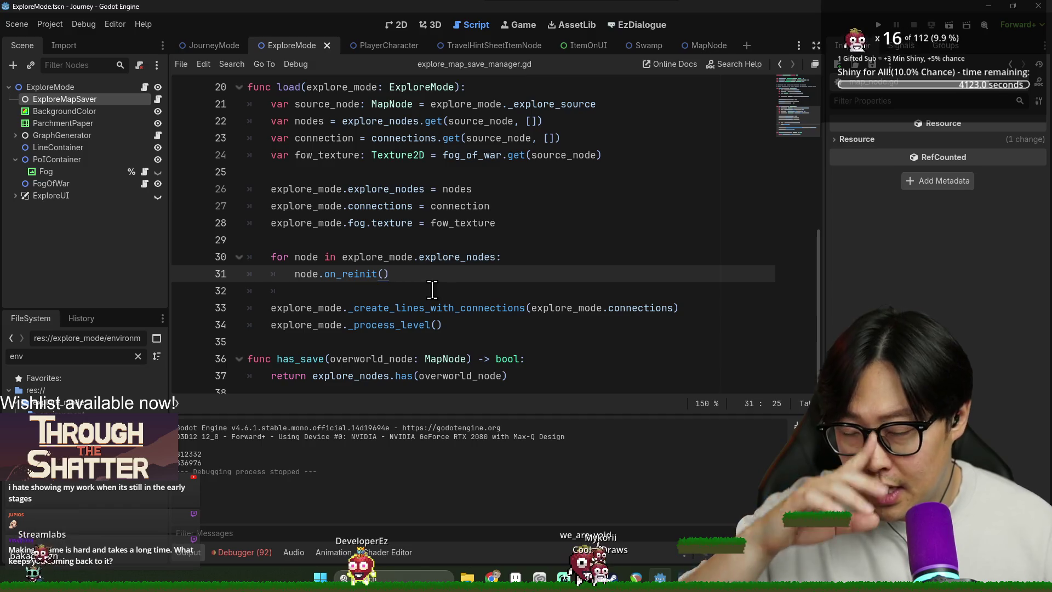
Step: Save explore_map_save_manager.gd after checking lines 31, 34 and the for-loop line
key("ctrl+s")
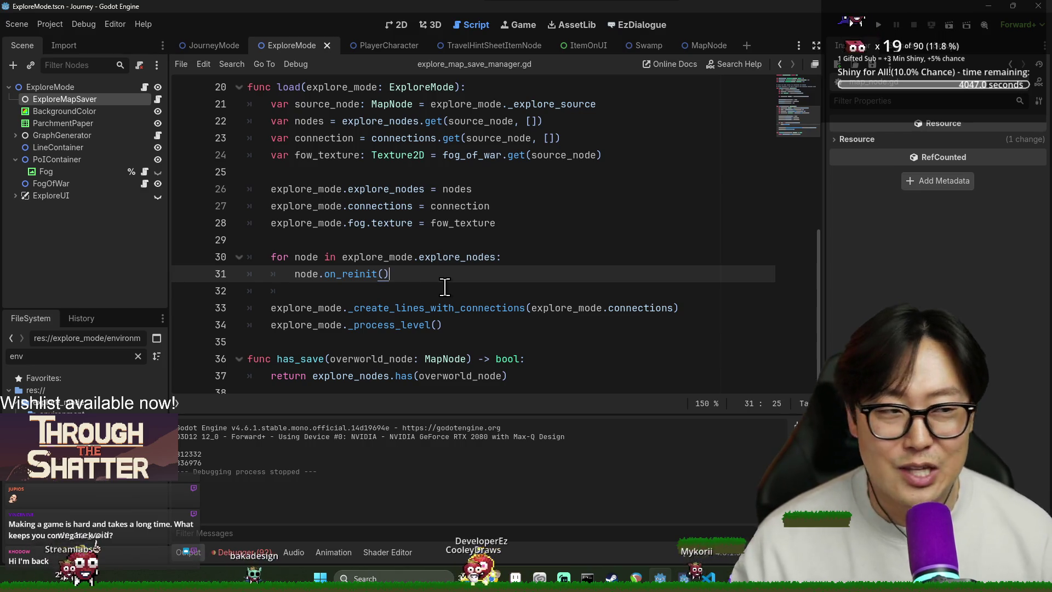
left_click(527, 325)
left_click(466, 279)
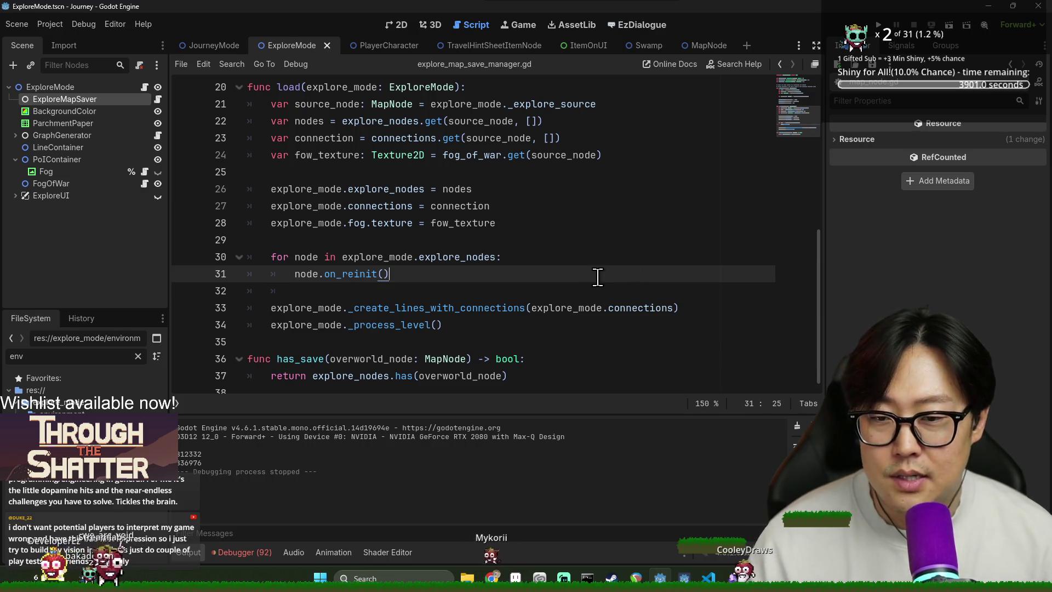
left_click(373, 255)
key("ctrl+s")
Step: Remove the leftover tab on blank line 32, check lines 25 and 29, and save the script
left_click(353, 174)
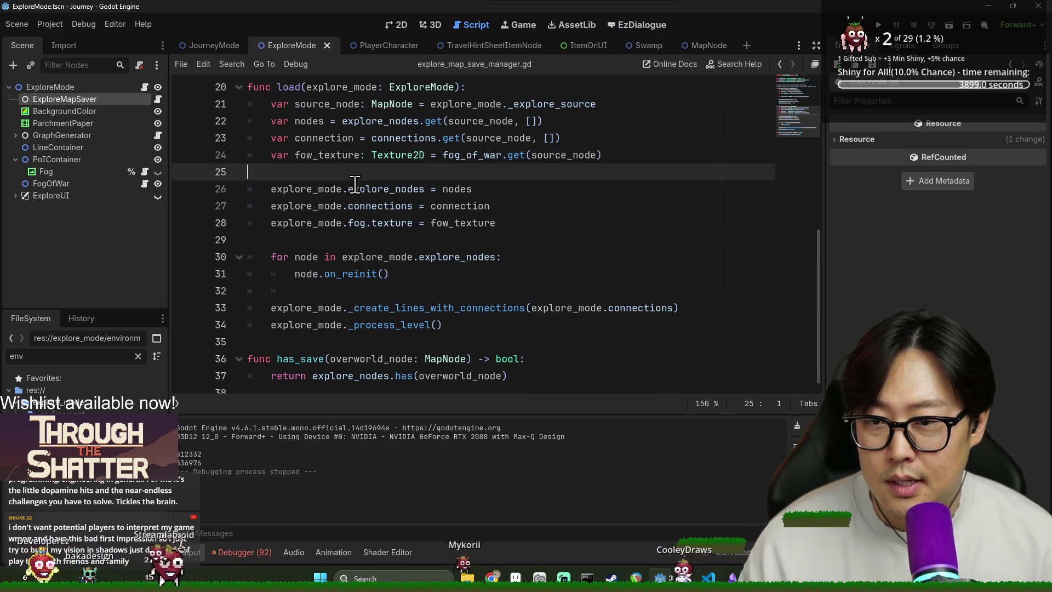
scroll(383, 230, "up", 2)
scroll(418, 256, "down", 2)
left_click(384, 281)
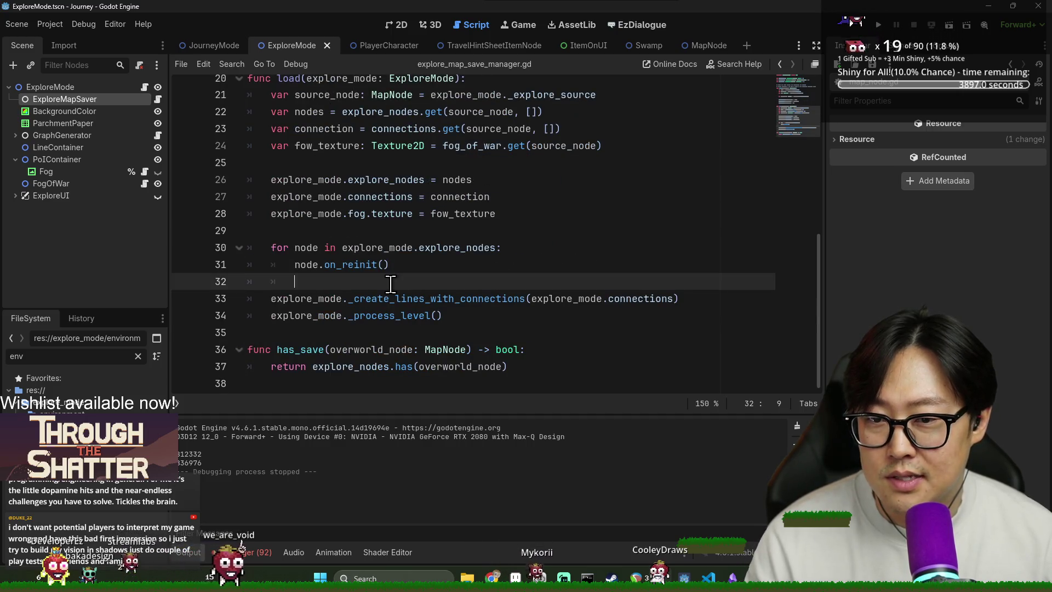
left_click(384, 226)
key("ctrl+s")
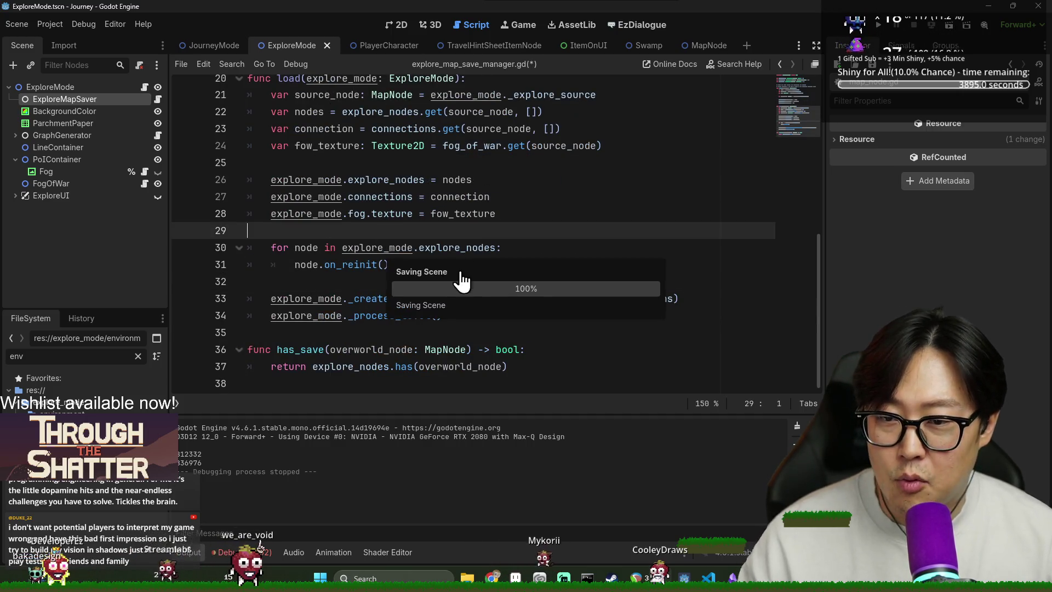
key("ctrl+s")
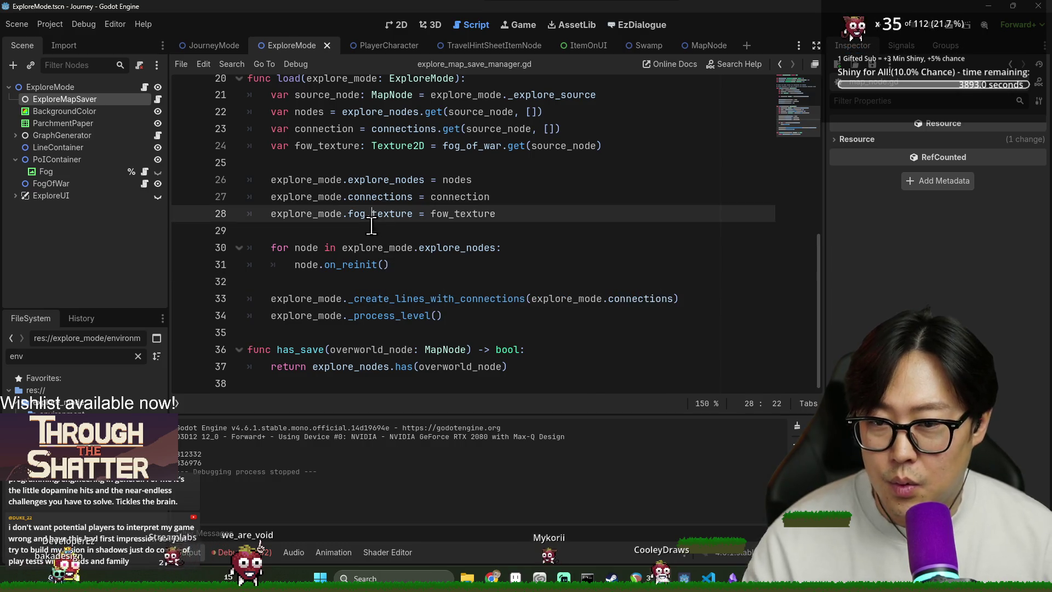
type(".")
left_click(381, 282)
key("ctrl+s")
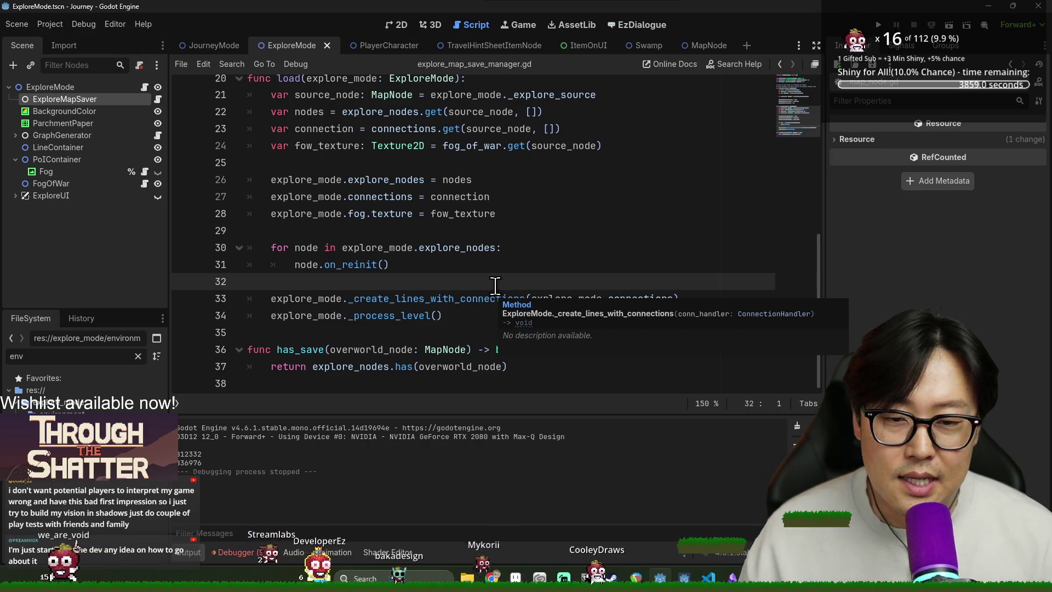
Step: Check the _create_lines_with_connections tooltip, then bring up the 'godot engine documentation' Google results
mouse_move(490, 289)
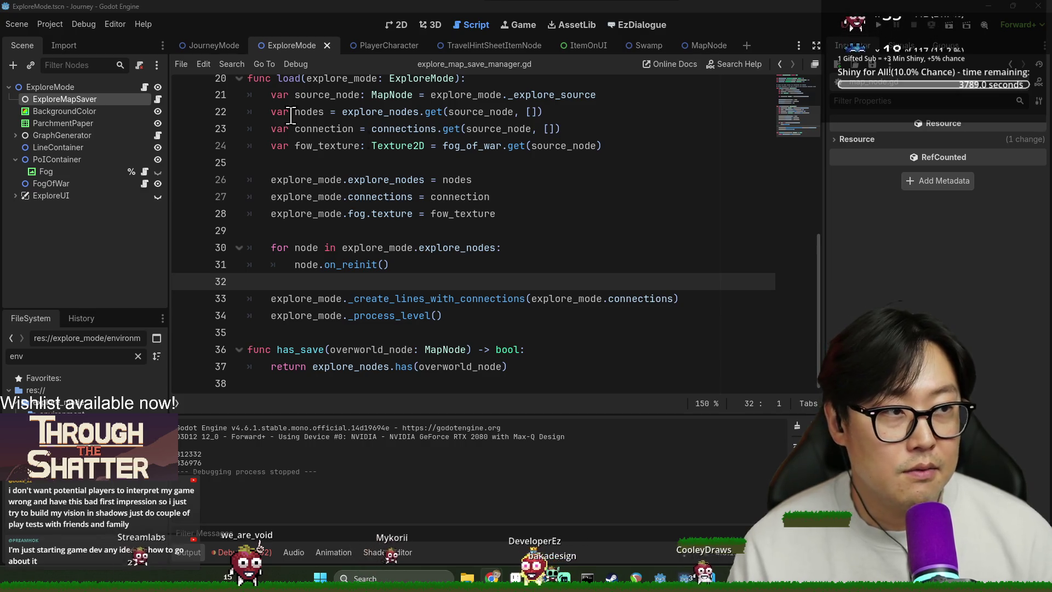
key("alt+Tab")
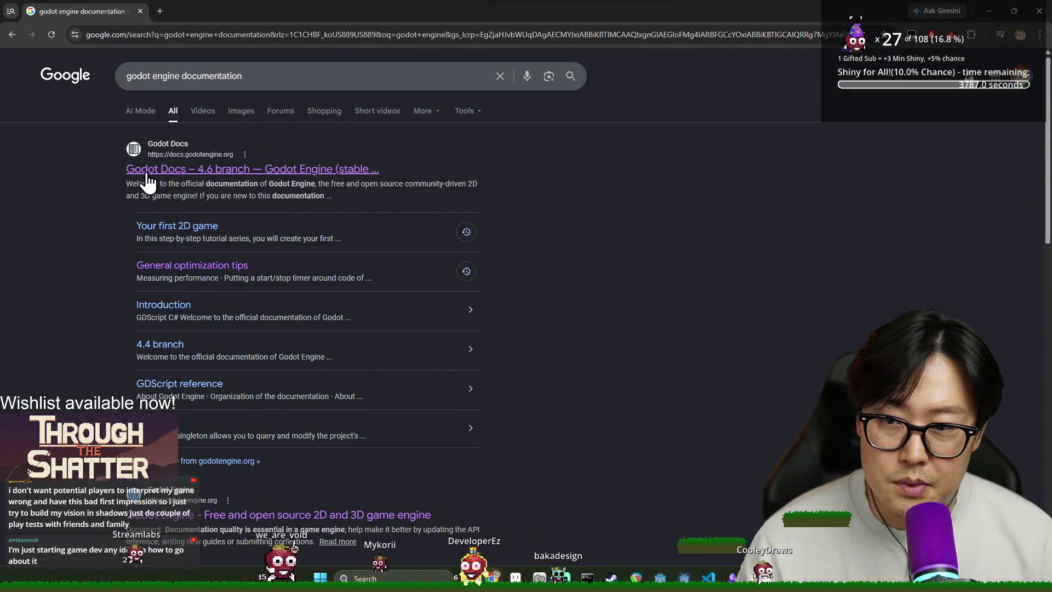
Step: Open the Godot Docs 4.6 page, expand Getting Started, then return to the script at line 27
left_click(144, 170)
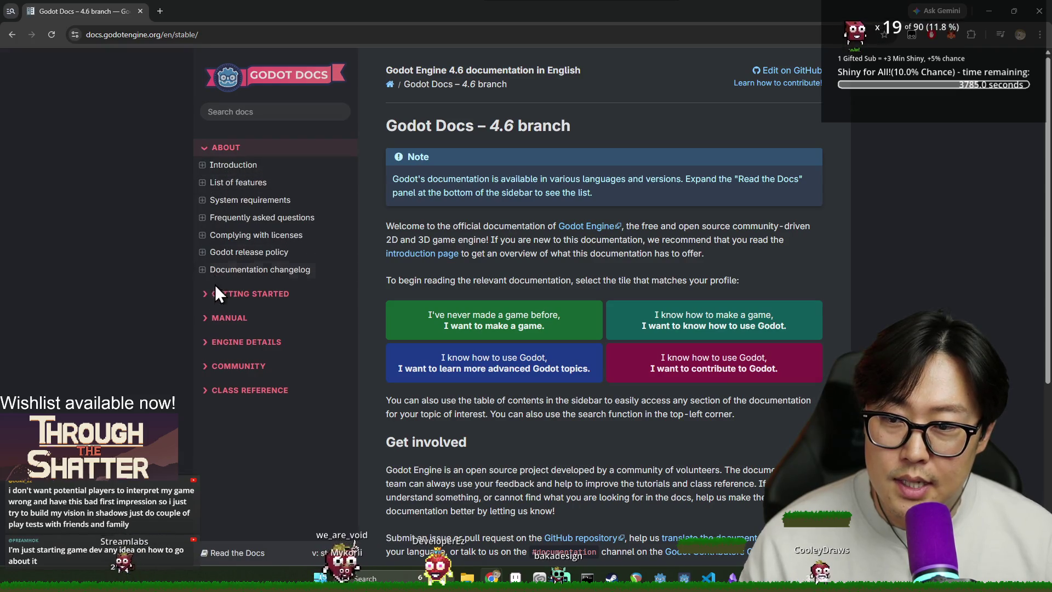
left_click(219, 293)
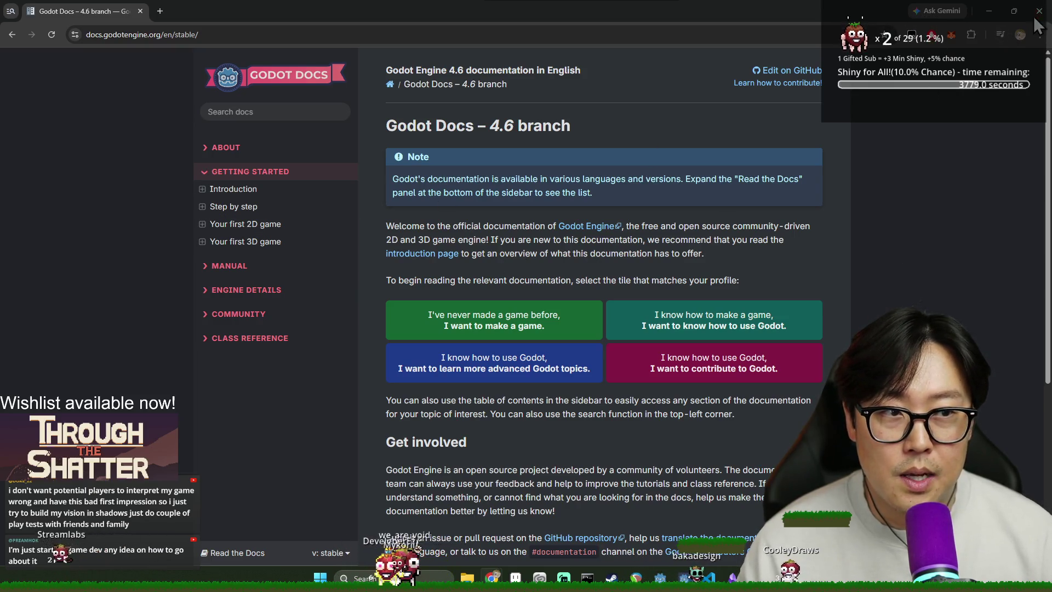
key("alt+Tab")
left_click(546, 198)
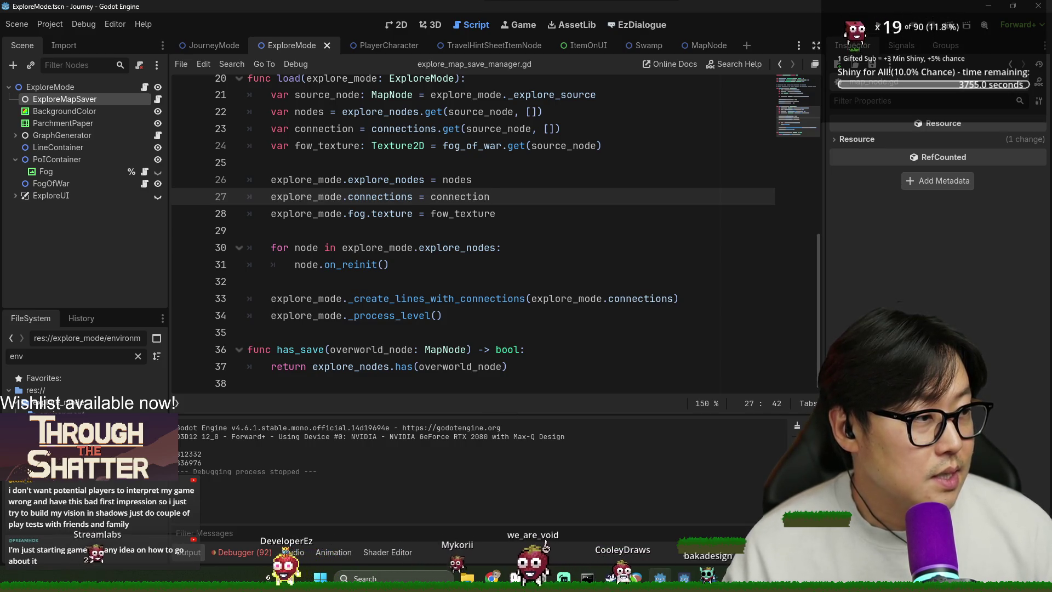
left_click(395, 316)
left_click(413, 196)
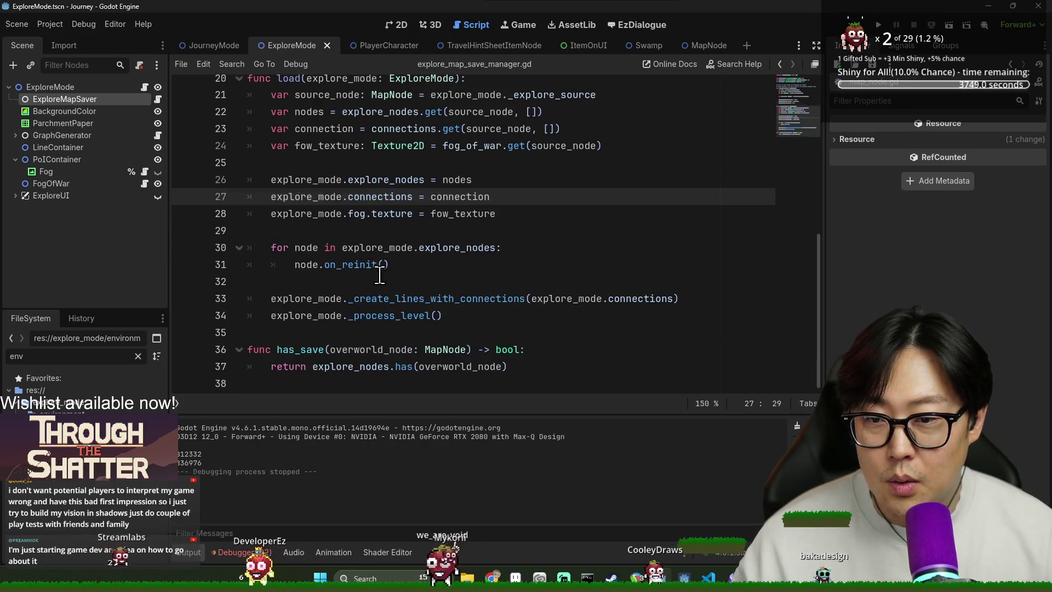
double_click(382, 185)
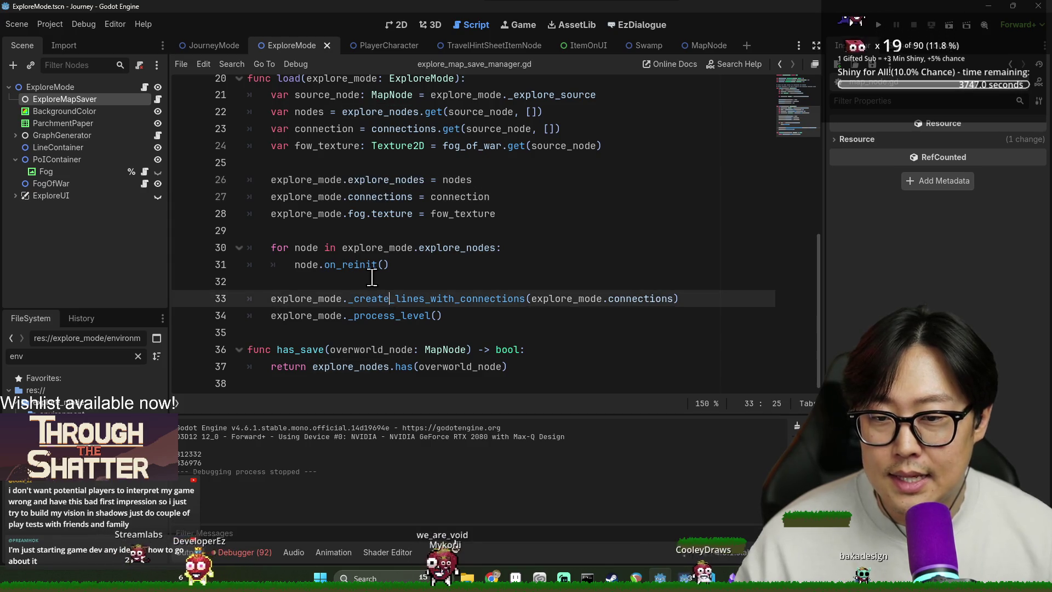
key("Up")
double_click(377, 197)
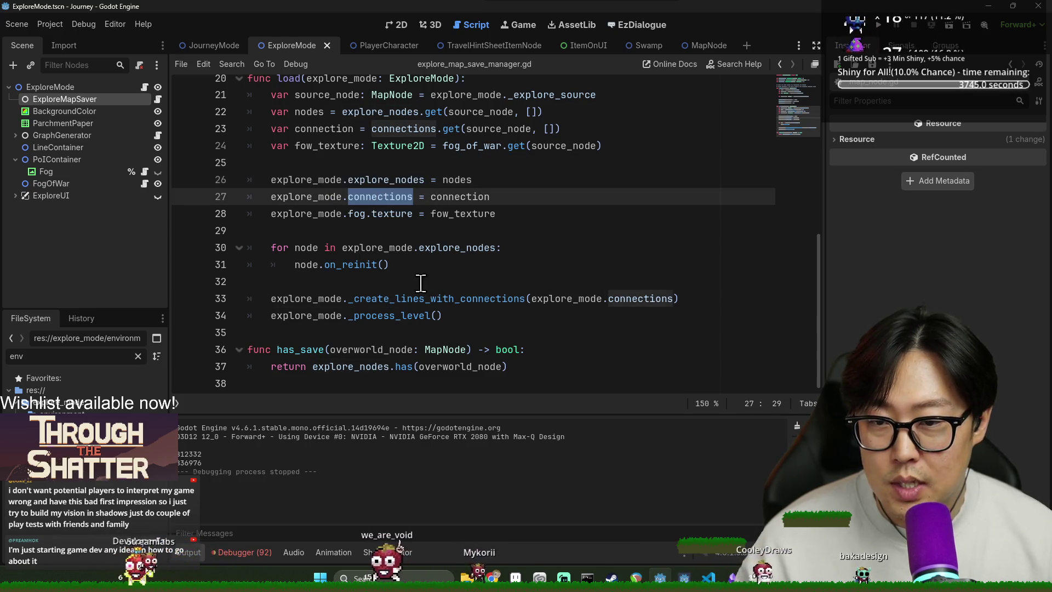
left_click(384, 264)
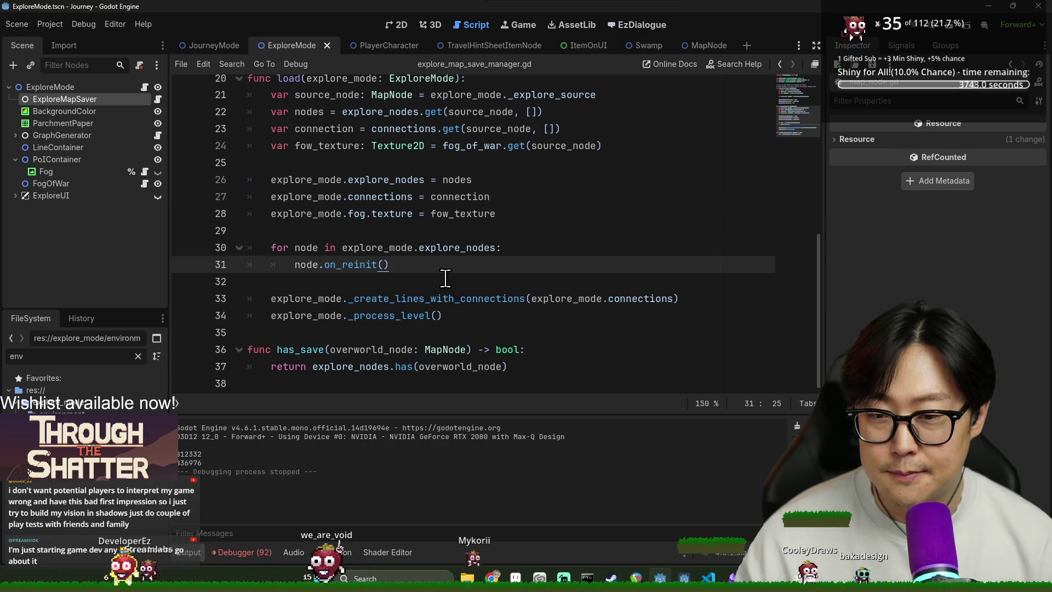
Step: Add explore_mode.poi_container.add_child(node) after node.on_reinit() in the load loop
key("ctrl+Return")
type("explore_mode.")
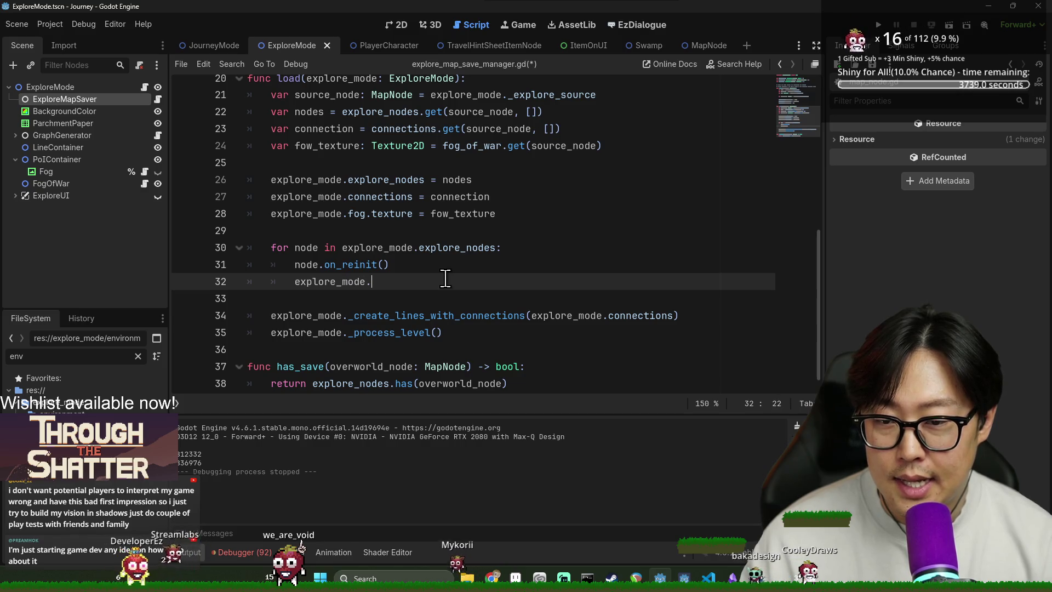
type("poi")
key("Tab")
type(".add_chi")
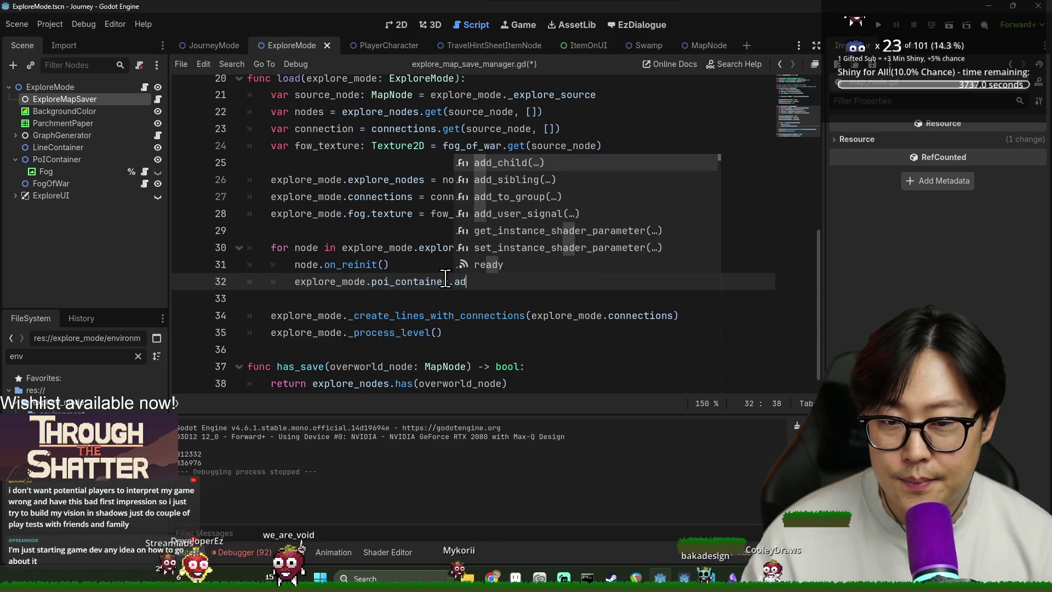
key("Return")
key("Escape")
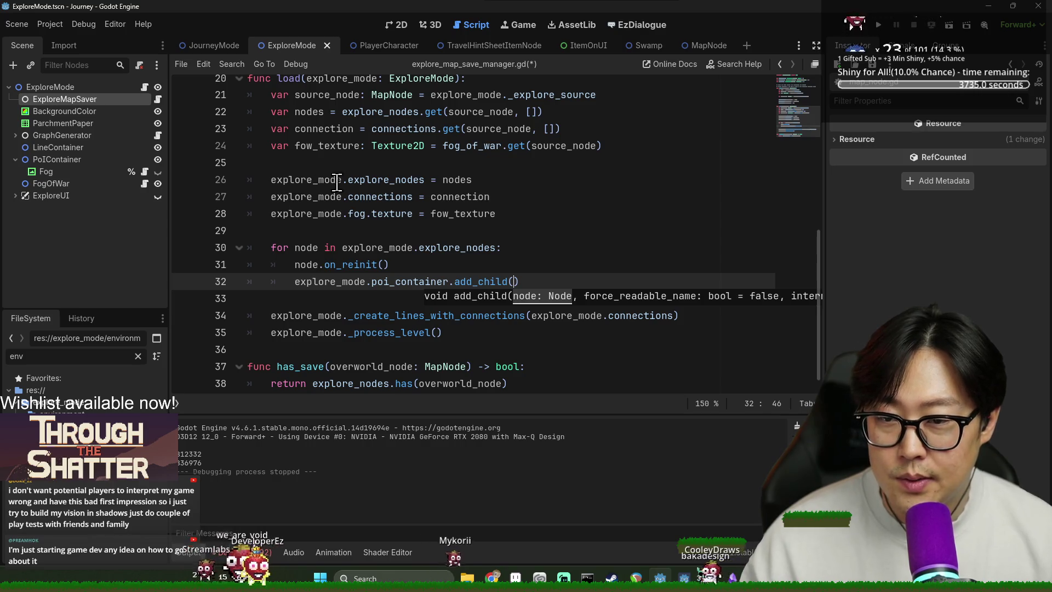
double_click(310, 261)
key("ctrl+c")
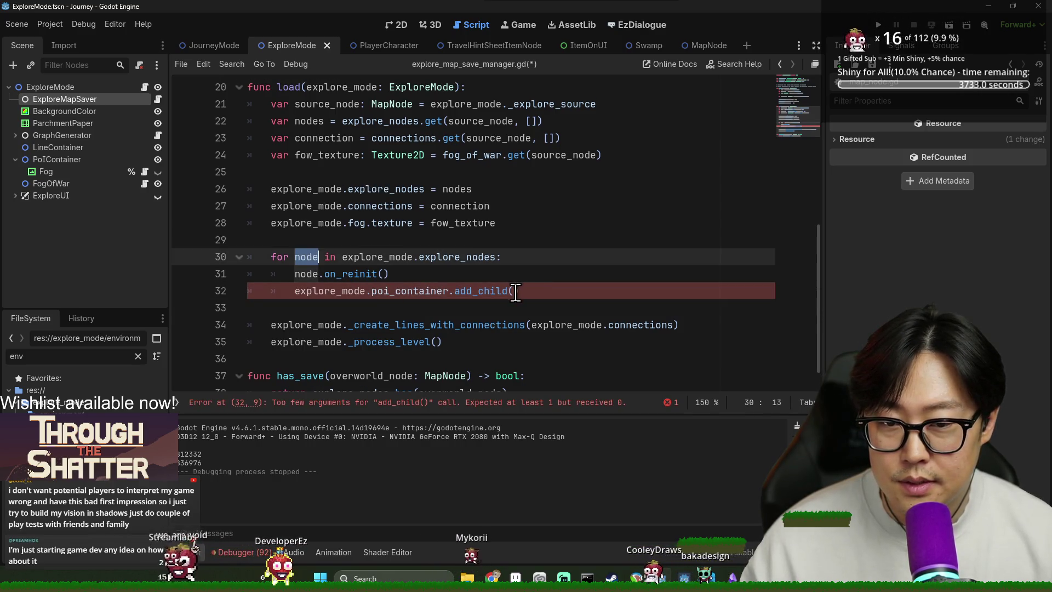
left_click(515, 291)
key("ctrl+v")
Step: Save explore_map_save_manager.gd with the new add_child line
left_click(583, 241)
key("ctrl+s")
left_click(319, 292)
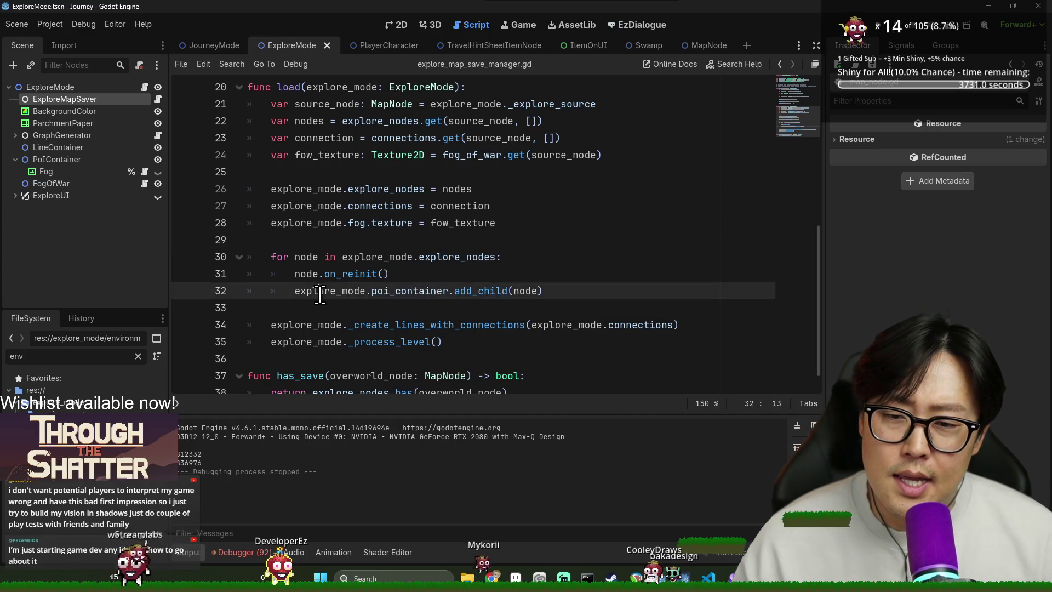
left_click(319, 280)
key("ctrl+s")
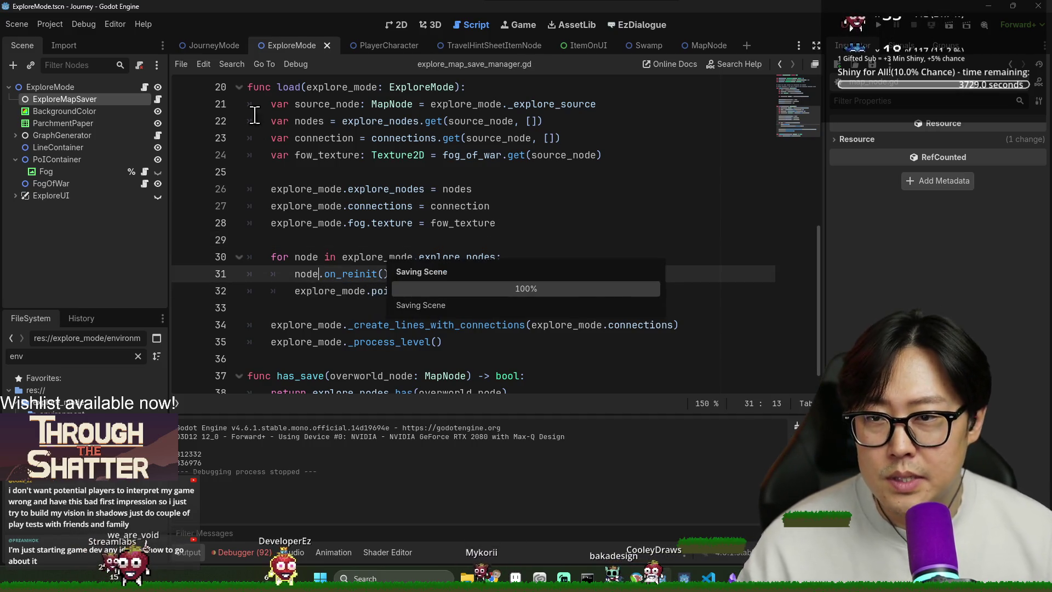
left_click(282, 87)
key("ctrl+s")
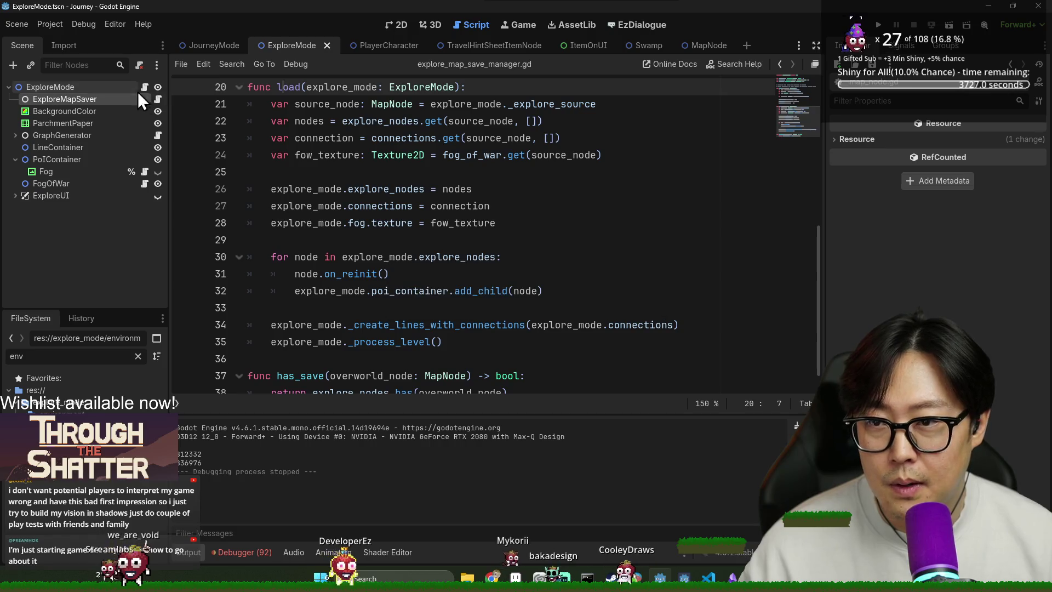
Step: In explore_mode.gd, find the reset_fog call inside _clean_up
left_click(145, 87)
key("ctrl+f")
type("r")
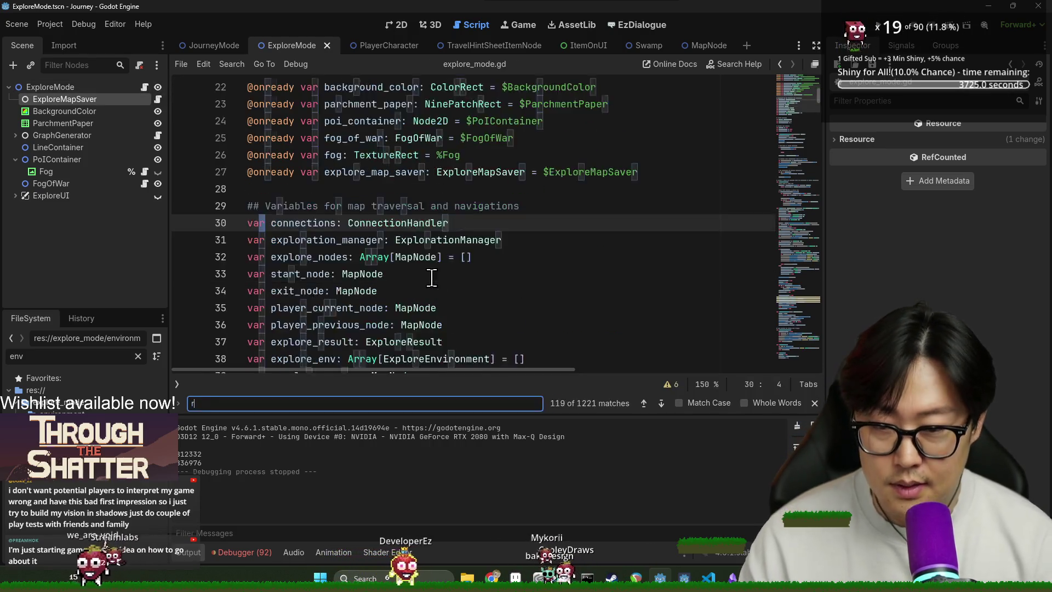
type("eset_fog")
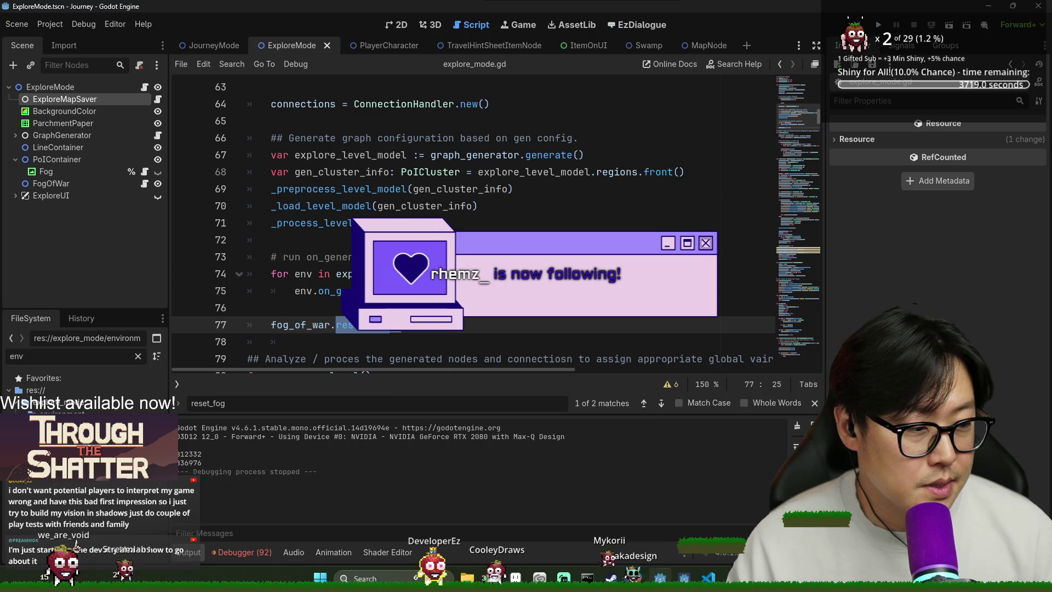
key("ctrl+f")
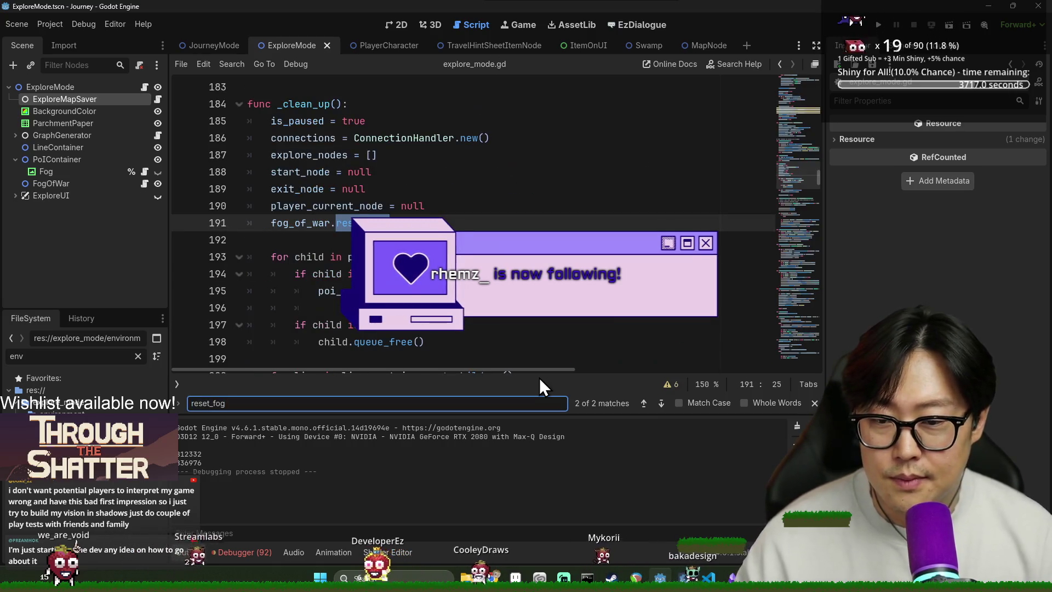
key("Return")
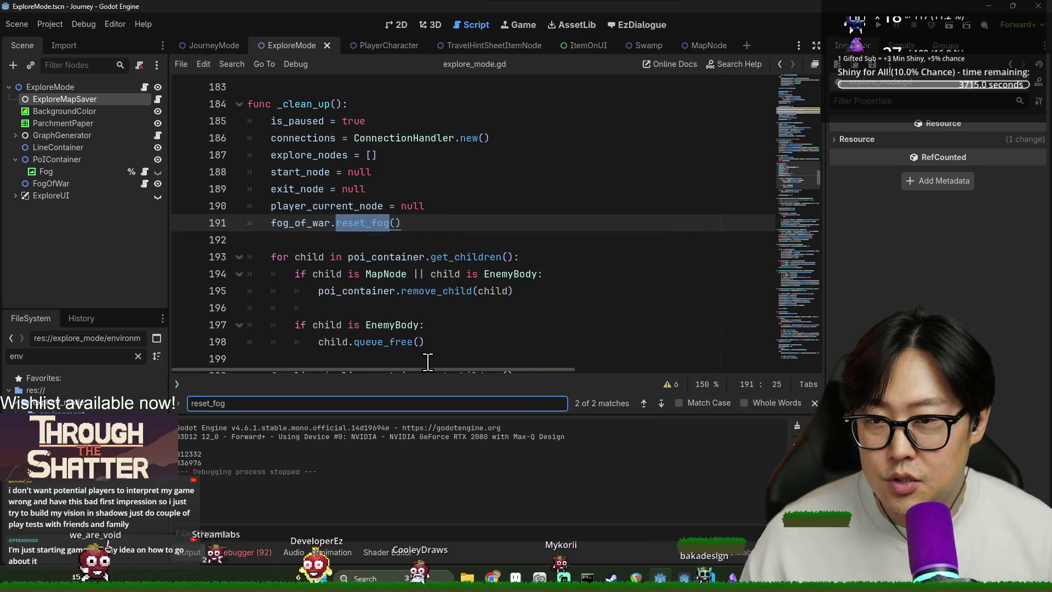
Step: Delete that fog_of_war.reset_fog() line, save, and search the script for _clean_up
triple_click(317, 224)
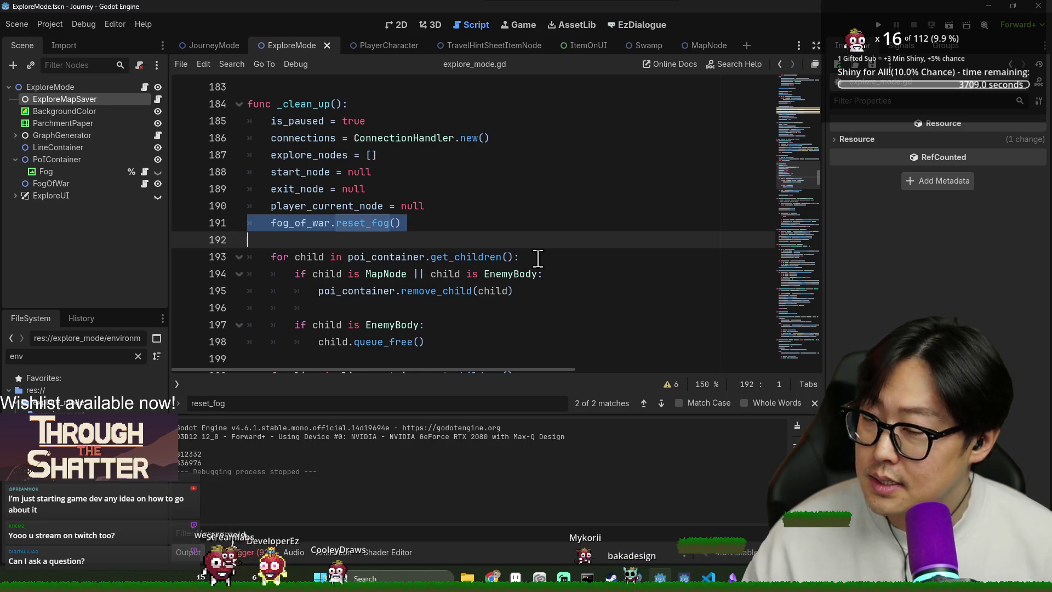
key("BackSpace")
key("ctrl+s")
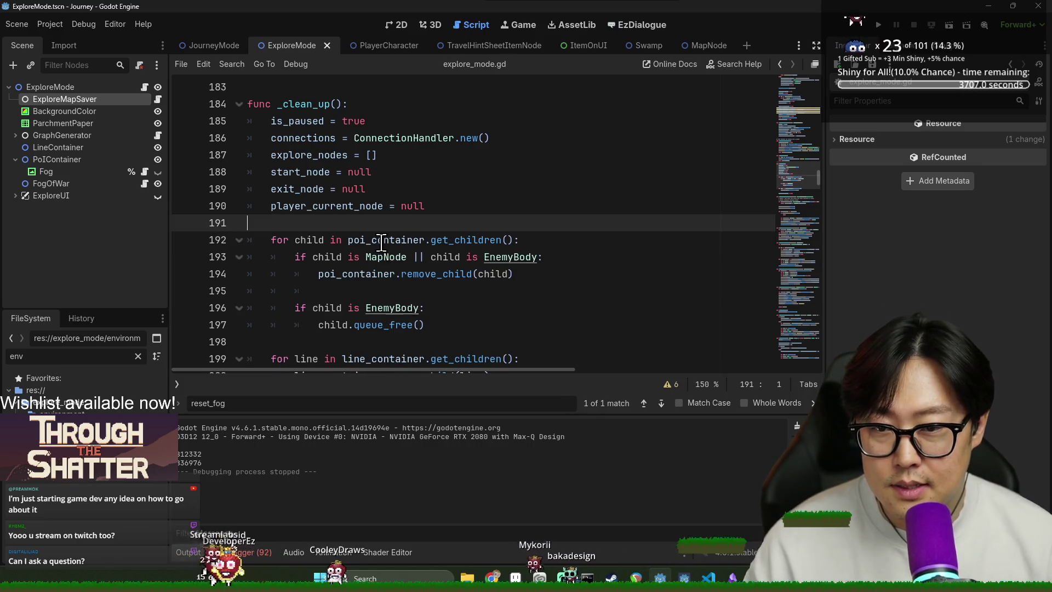
double_click(298, 104)
key("ctrl+f")
Step: Cut fog_of_war.reset_fog() from line 77 and place the caret below the connections line
key("Return")
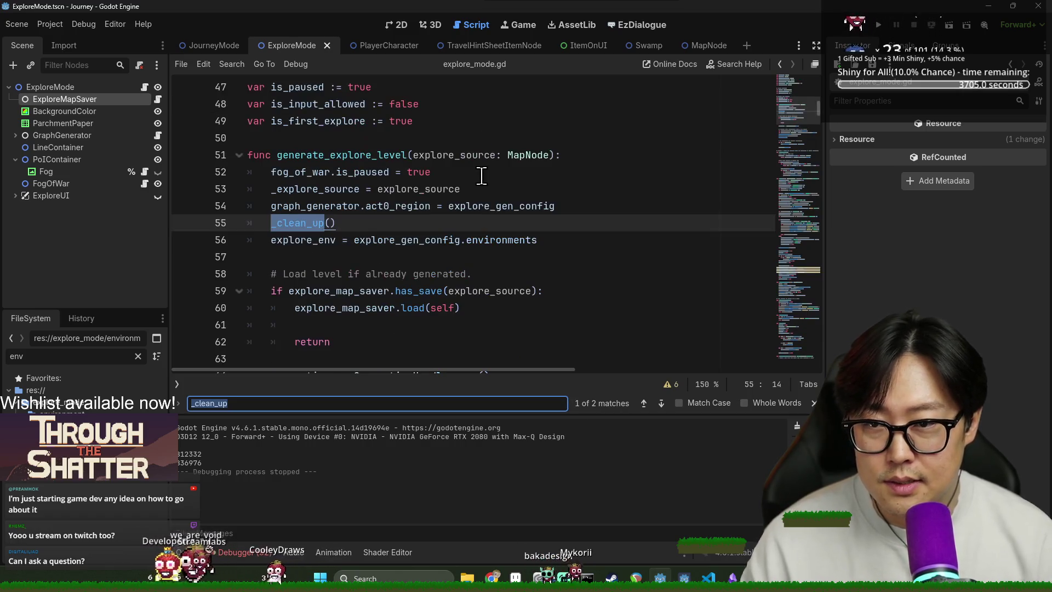
scroll(311, 191, "down", 3)
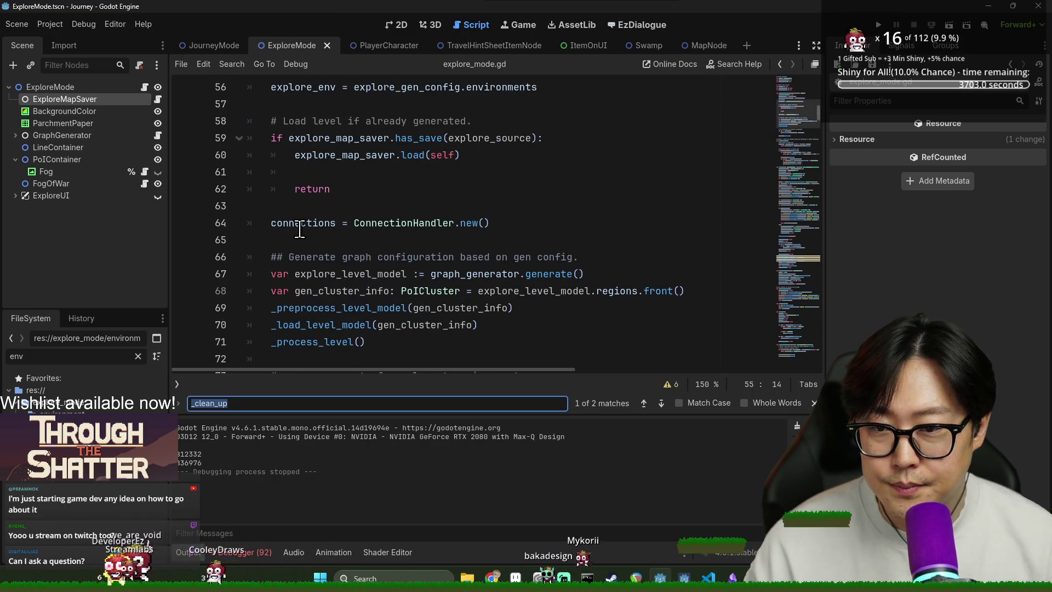
scroll(299, 229, "up", 2)
scroll(322, 226, "down", 1)
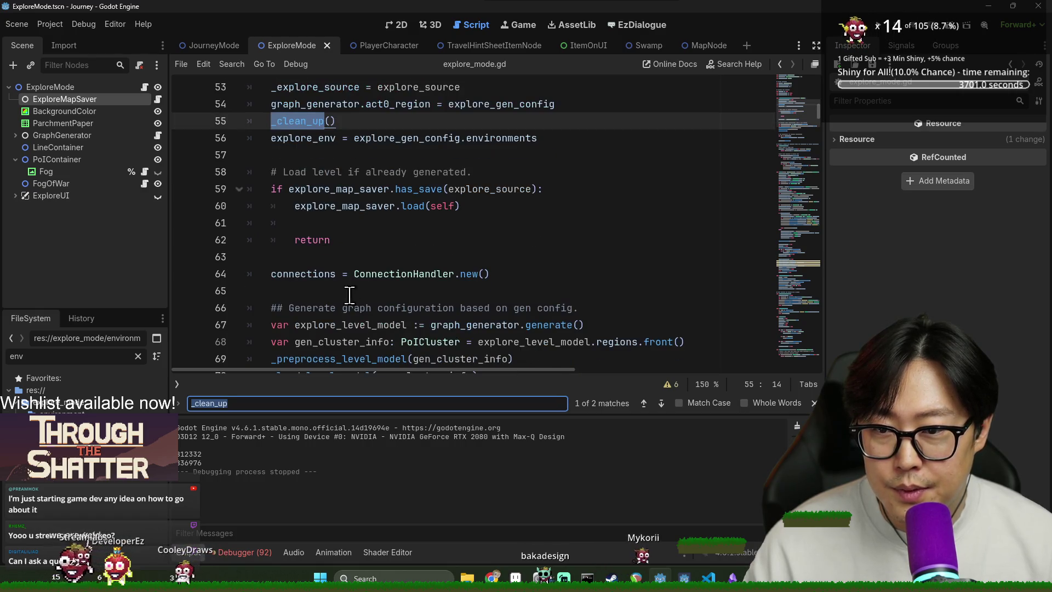
scroll(335, 310, "down", 3)
scroll(335, 310, "down", 4)
scroll(337, 301, "up", 3)
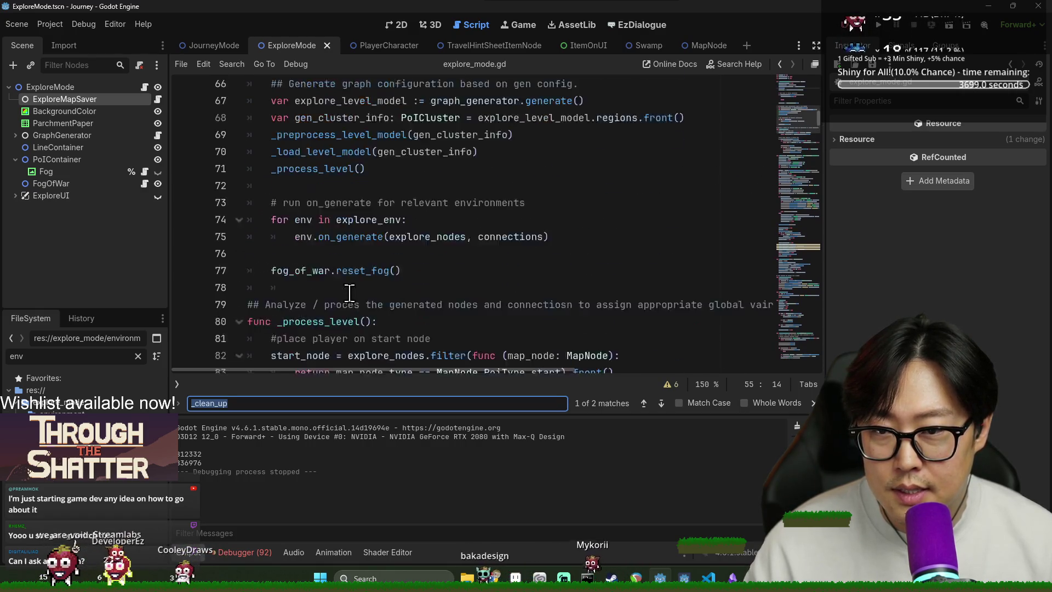
triple_click(339, 293)
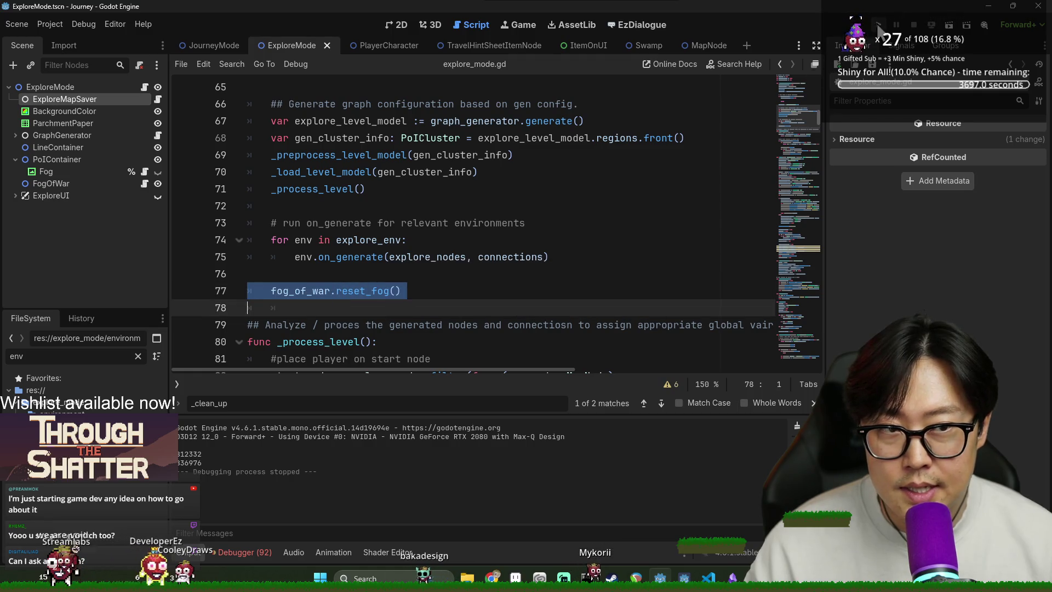
key("Up")
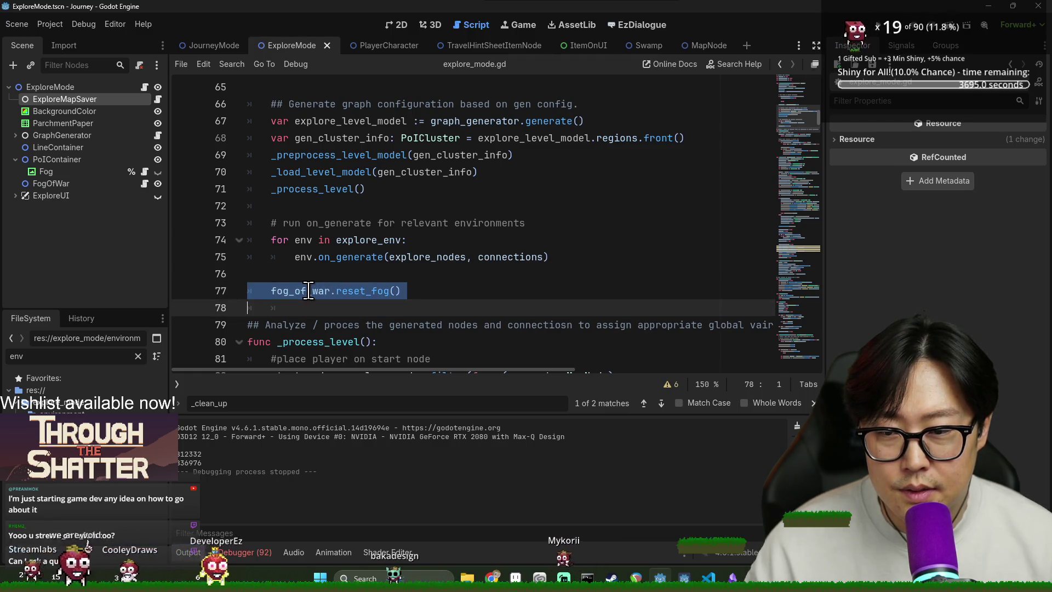
scroll(348, 211, "up", 4)
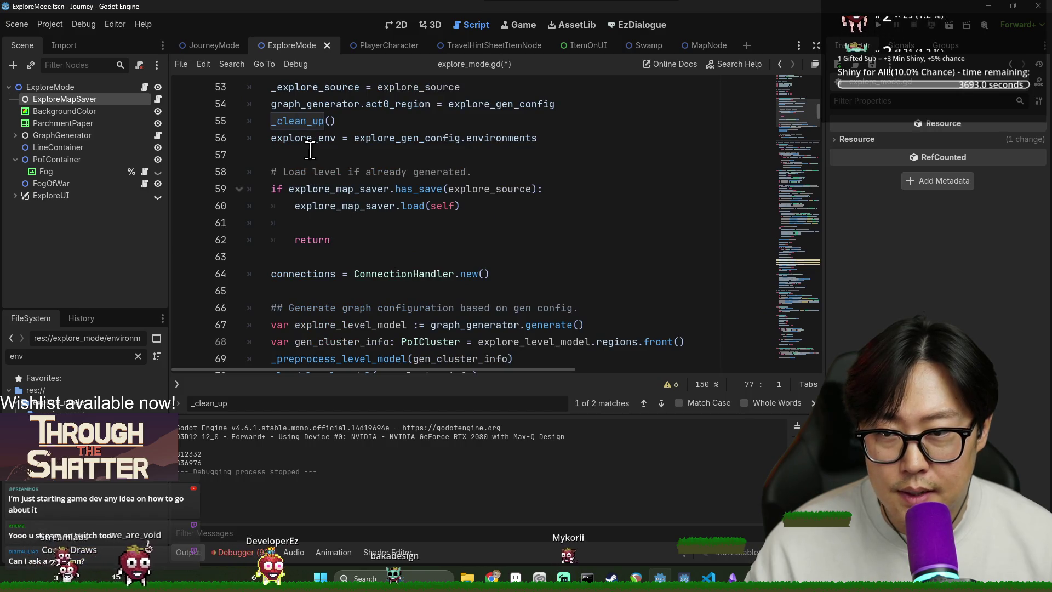
scroll(298, 175, "down", 2)
left_click(298, 187)
Step: Paste reset_fog() after the connections setup, save, run the project and start a New Game
key("ctrl+v")
key("ctrl+s")
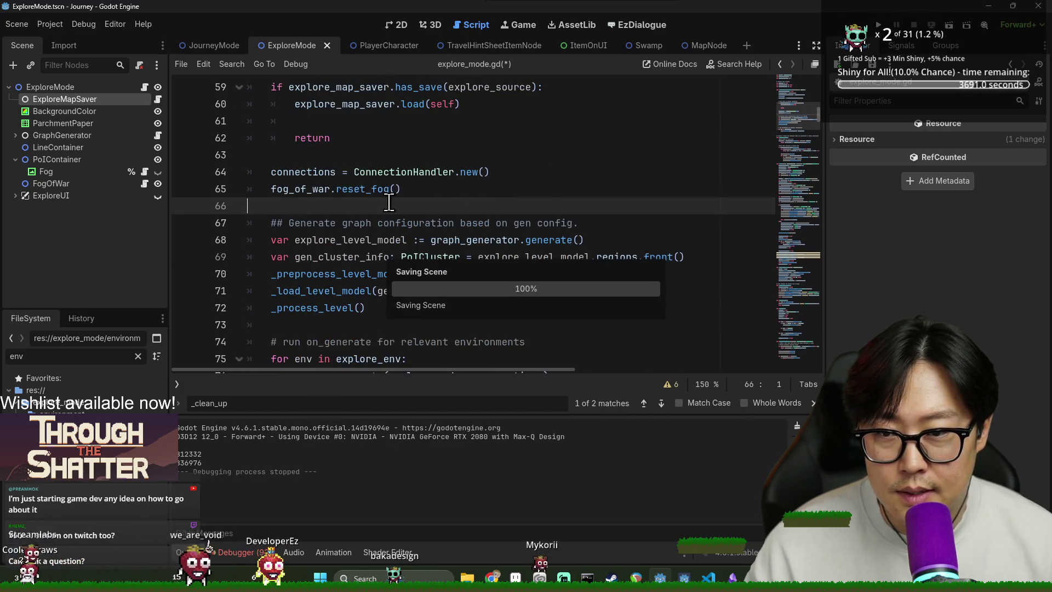
left_click(880, 25)
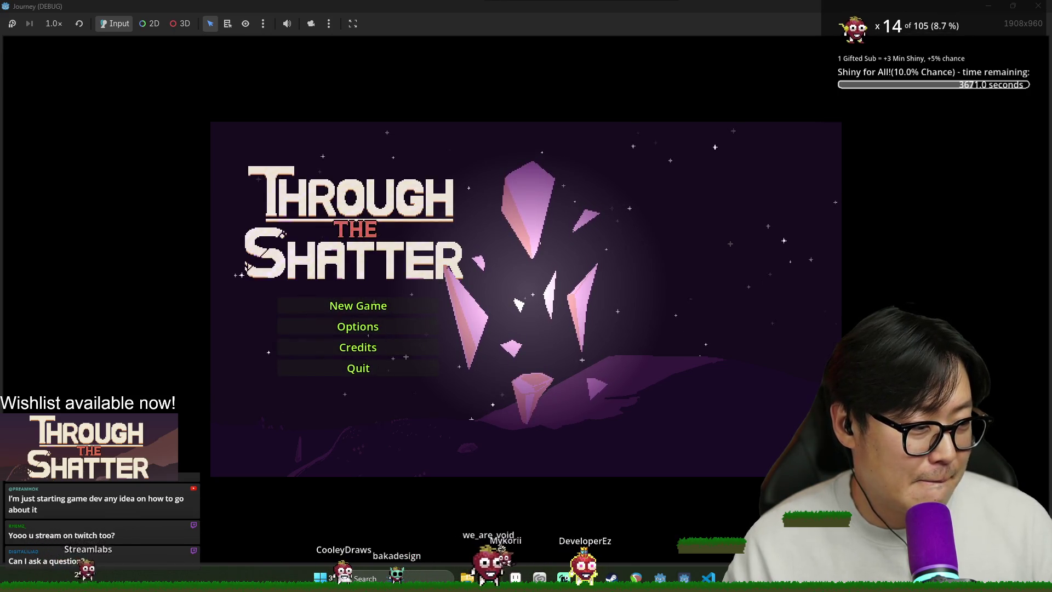
left_click(357, 304)
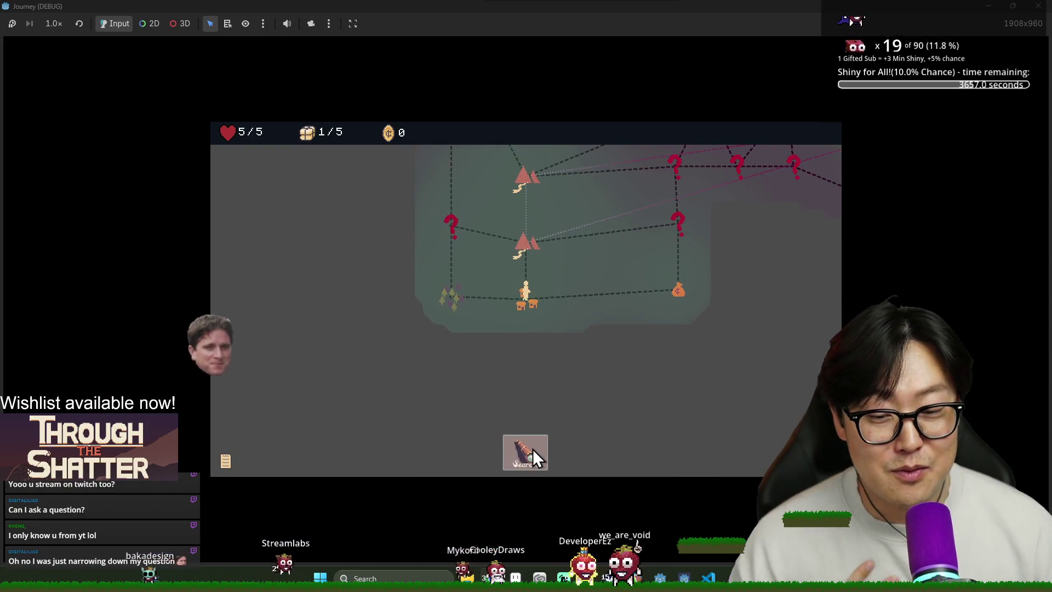
Step: Search the starting location, then walk through the grape nodes, dismissing the tutorial and provision tips
left_click(531, 449)
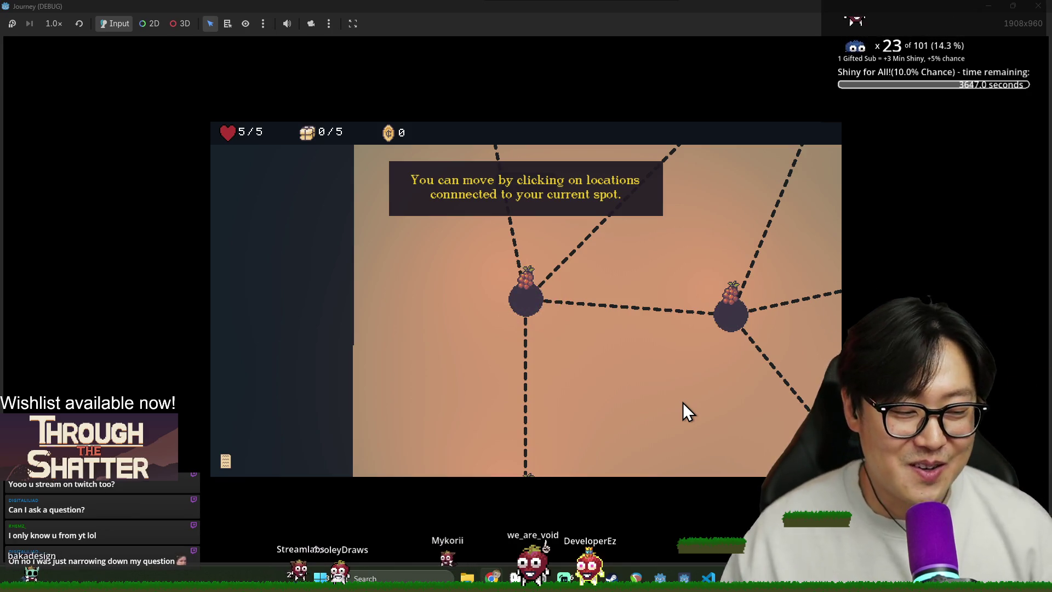
left_click(535, 303)
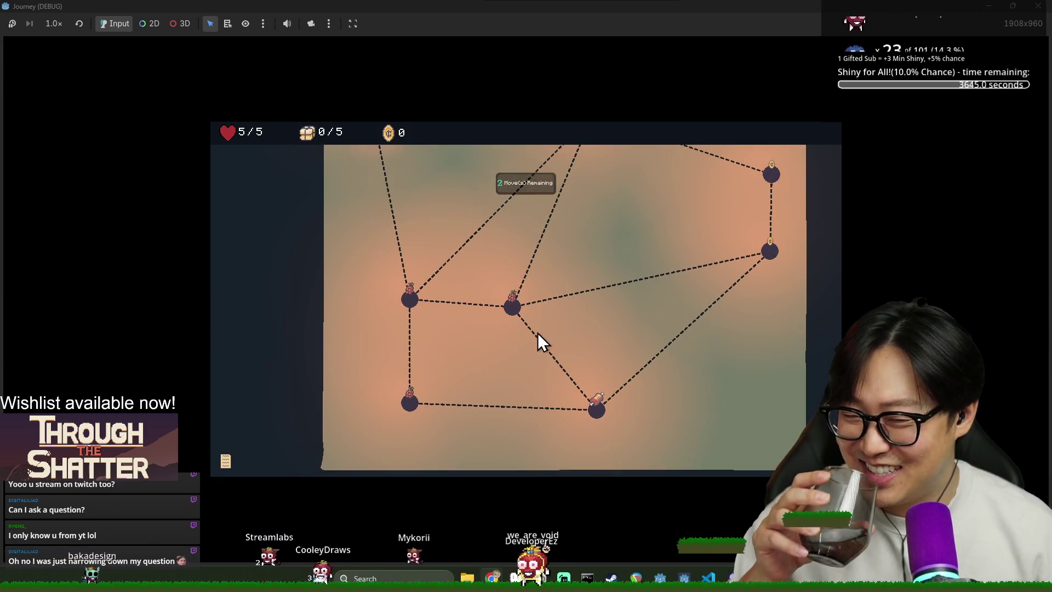
left_click(410, 301)
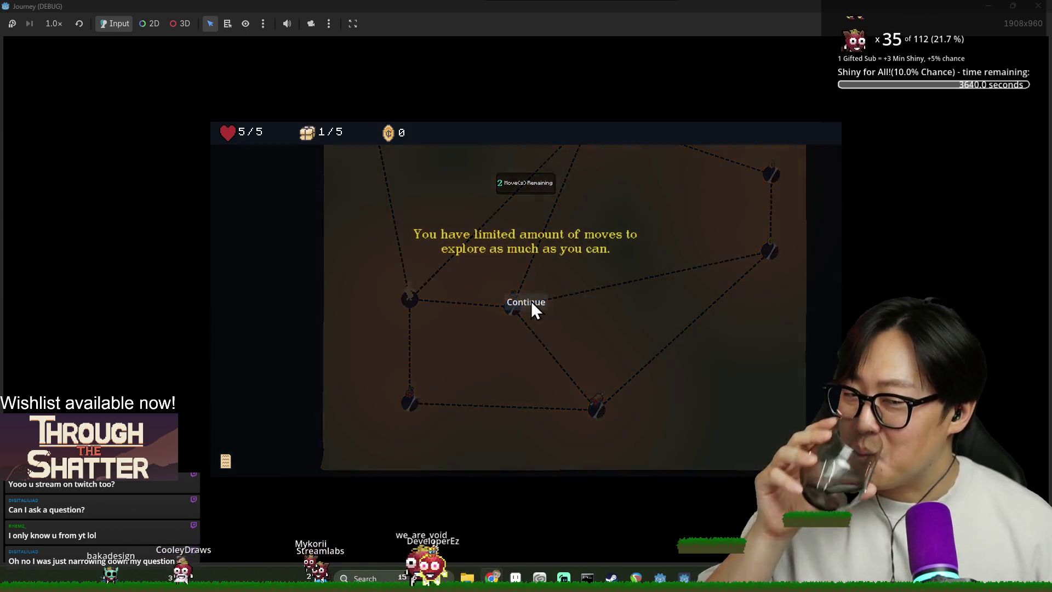
left_click(531, 303)
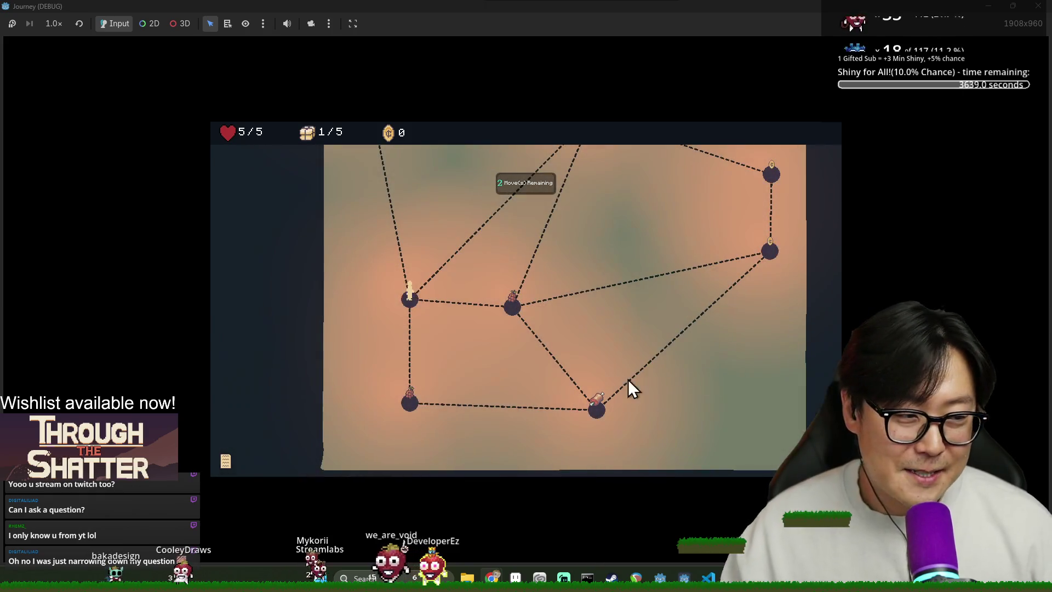
left_click(408, 409)
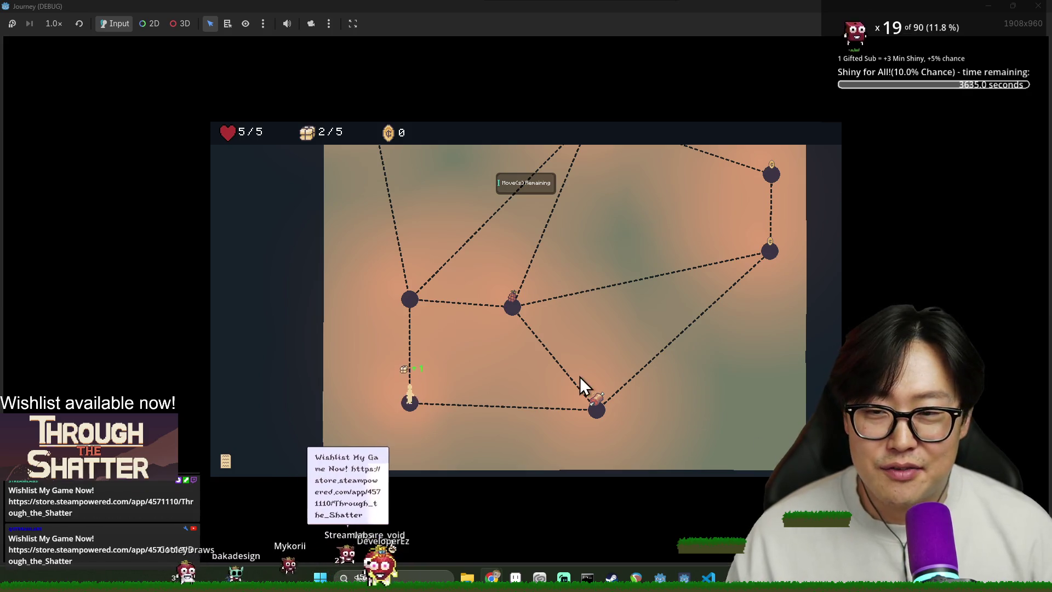
left_click(595, 411)
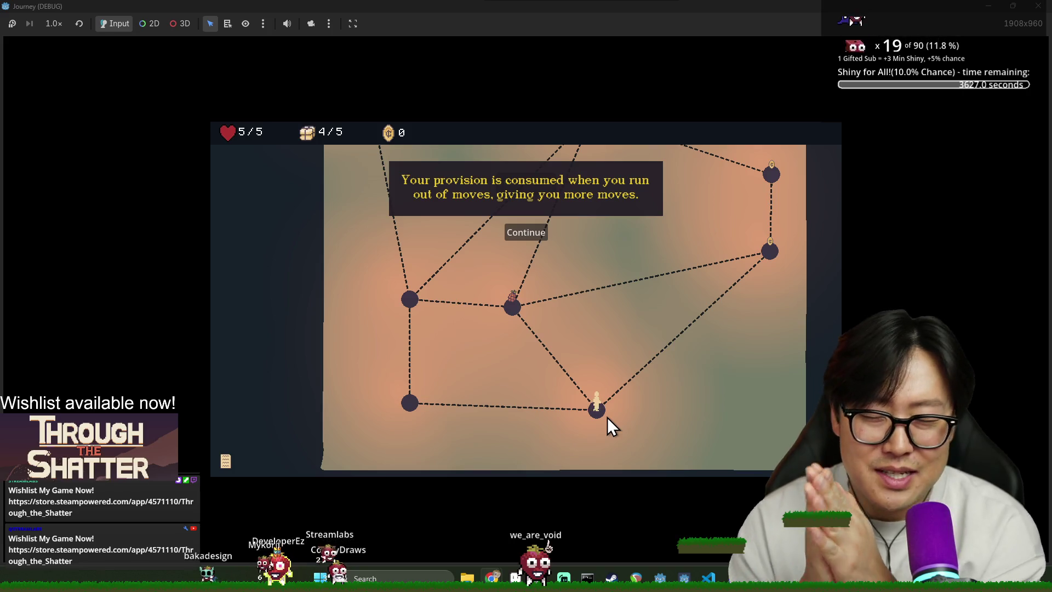
left_click(540, 231)
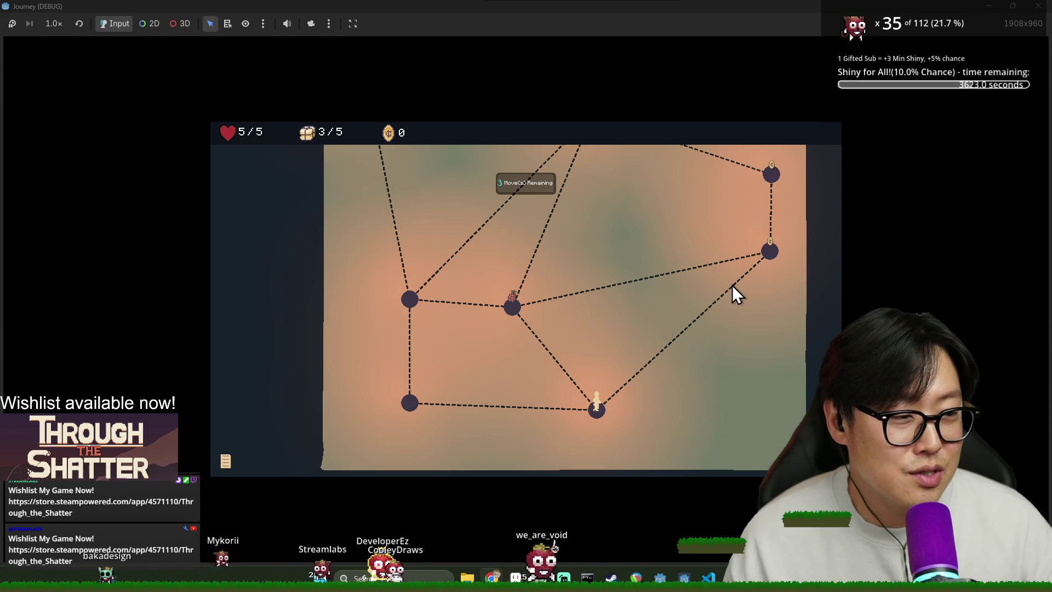
Step: Walk to the right and upper-right nodes, then back via lower-middle and left toward the green node
left_click(768, 255)
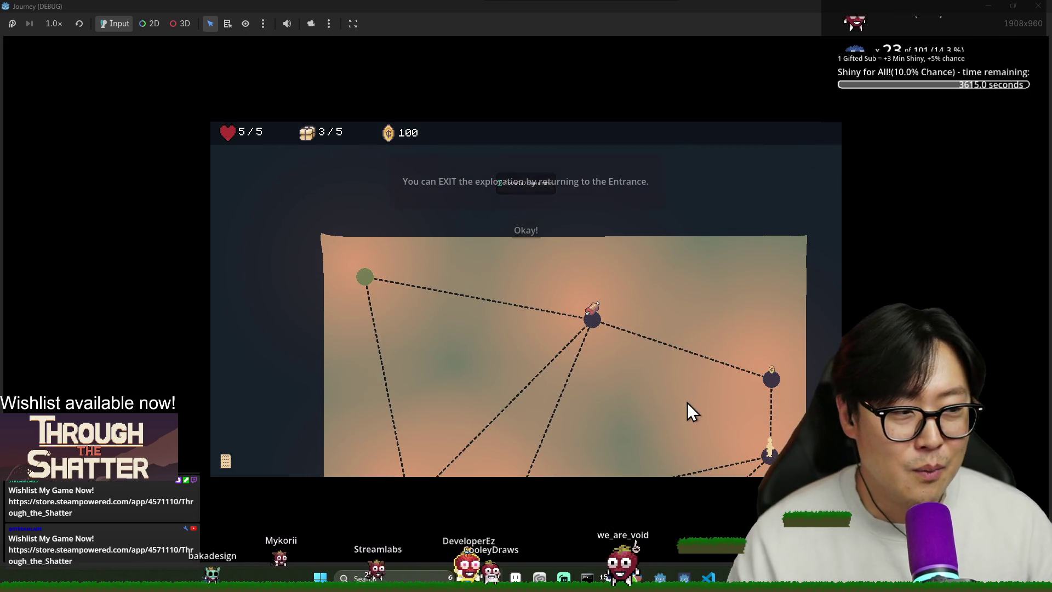
left_click(530, 233)
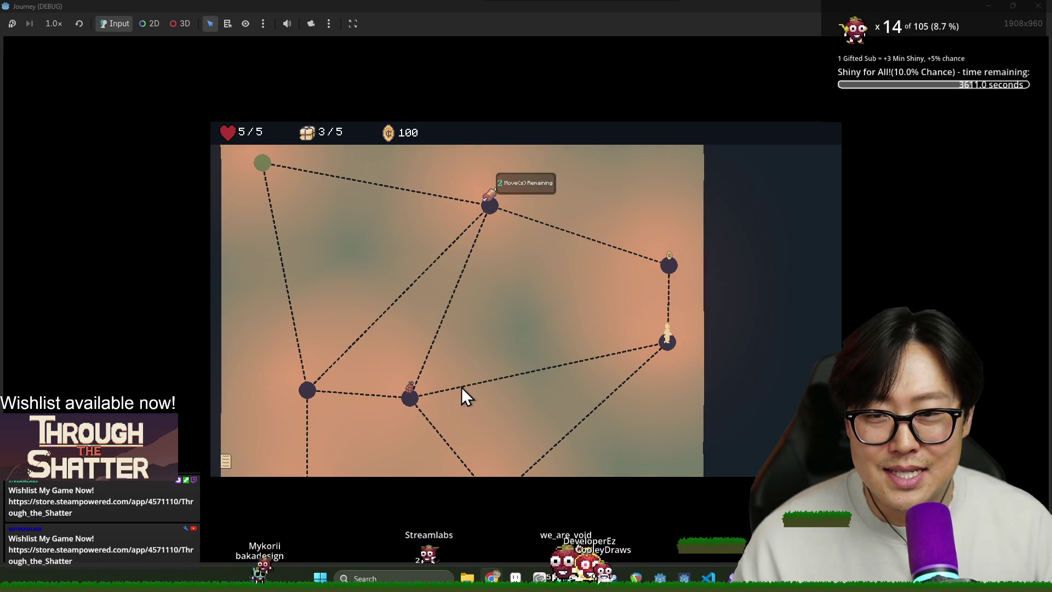
left_click(675, 260)
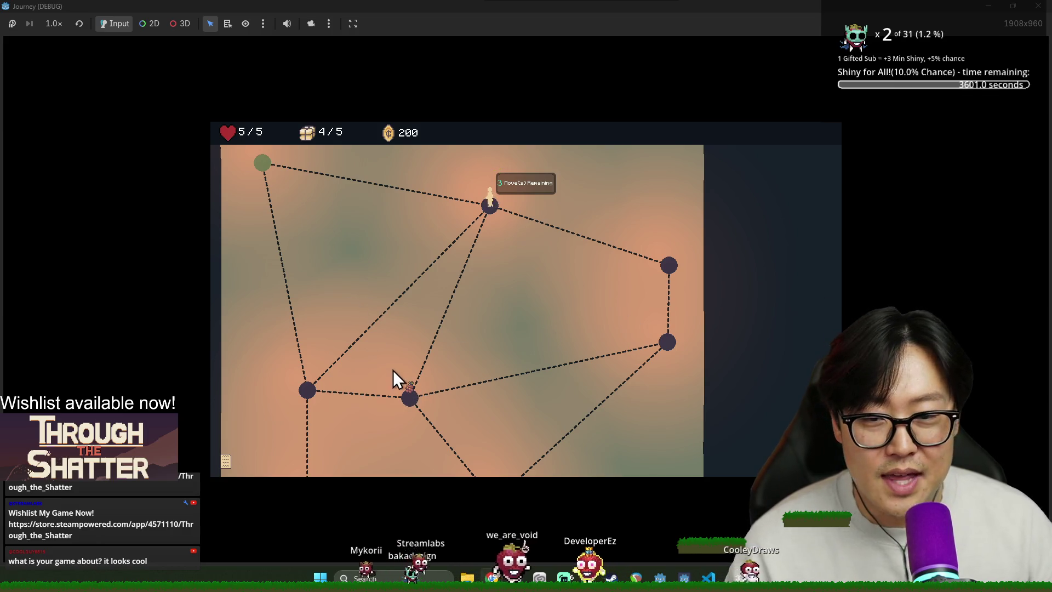
left_click(406, 399)
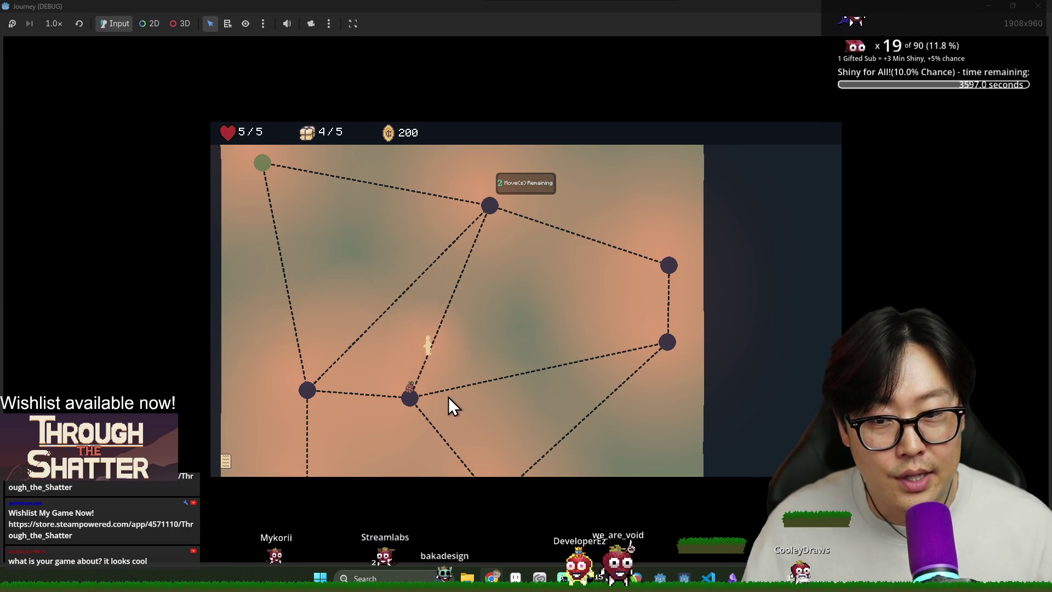
left_click(308, 392)
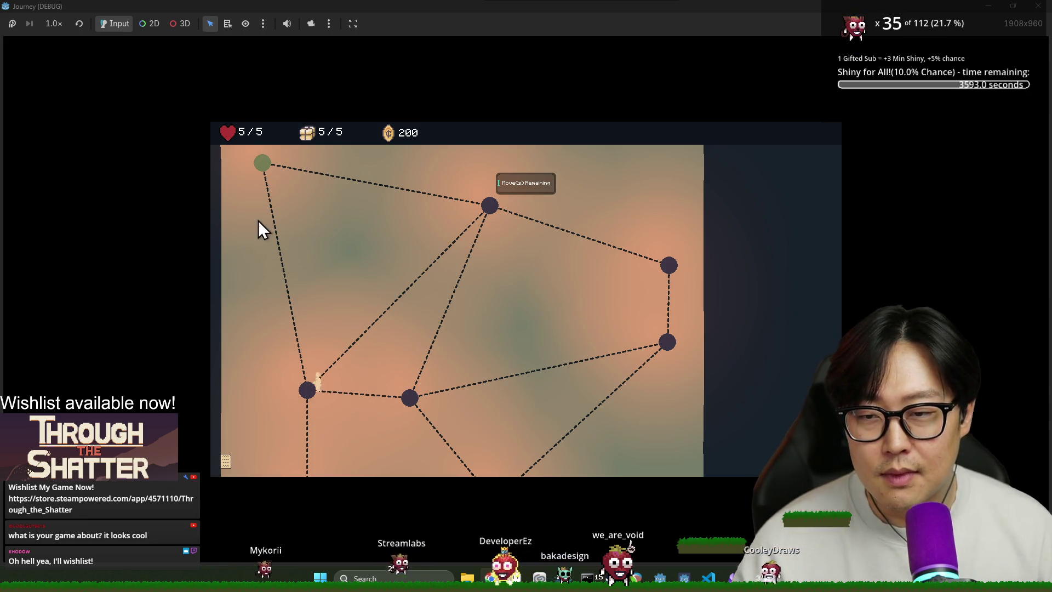
left_click(269, 171)
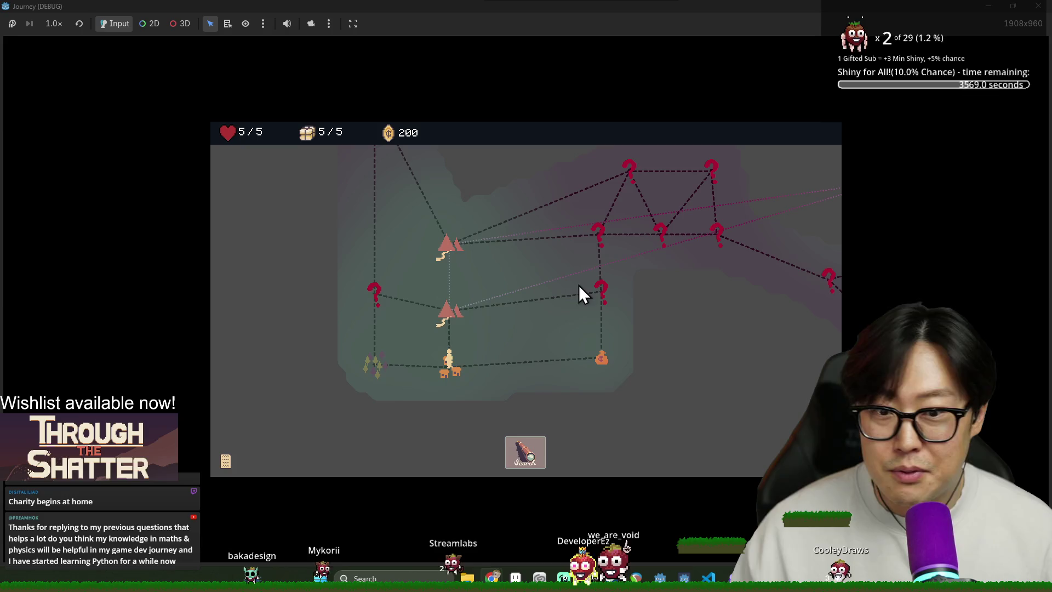
Step: Pan the world node map to the left with the D key
key("d")
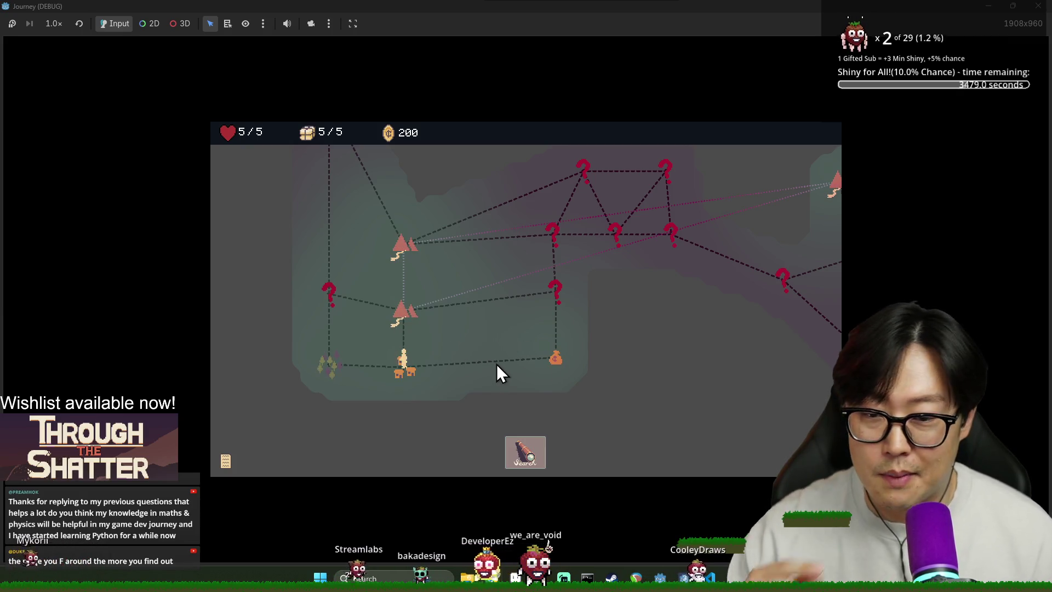
Step: Travel to the forest node, dismiss both provisions notices and search the area
left_click(325, 370)
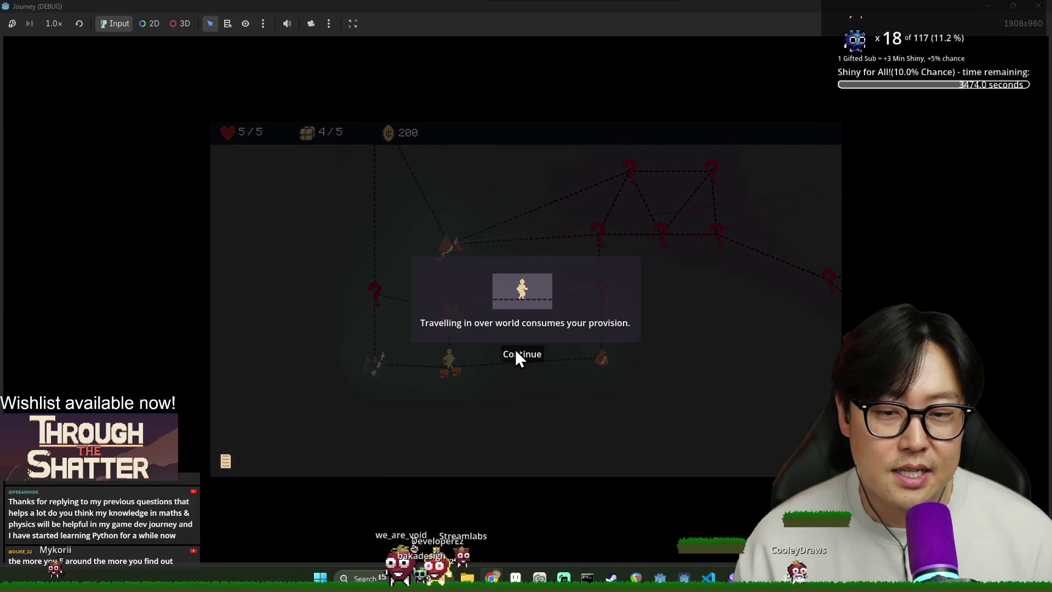
left_click(517, 353)
left_click(530, 356)
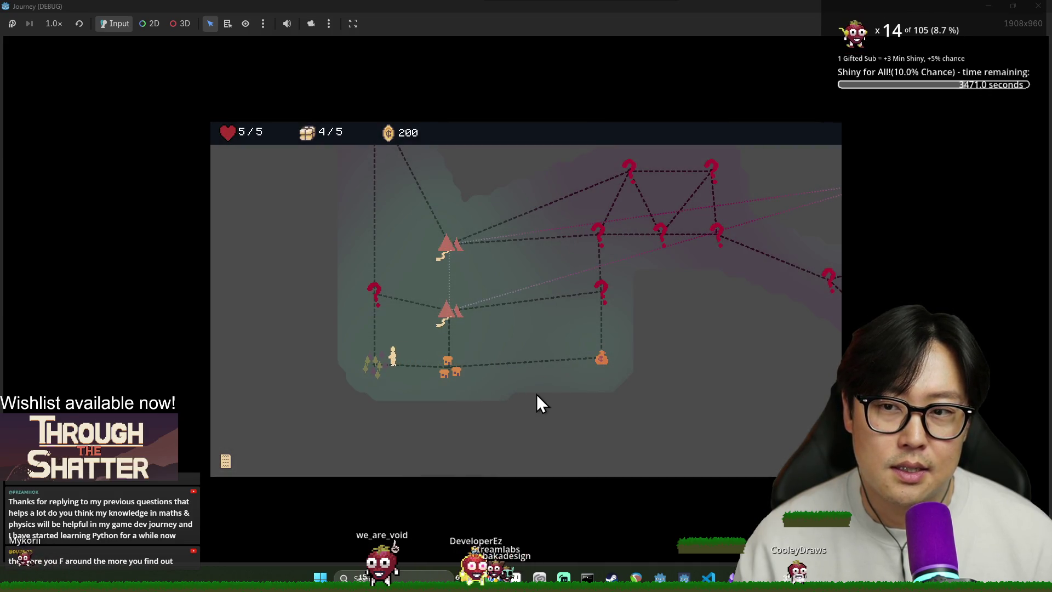
left_click(506, 447)
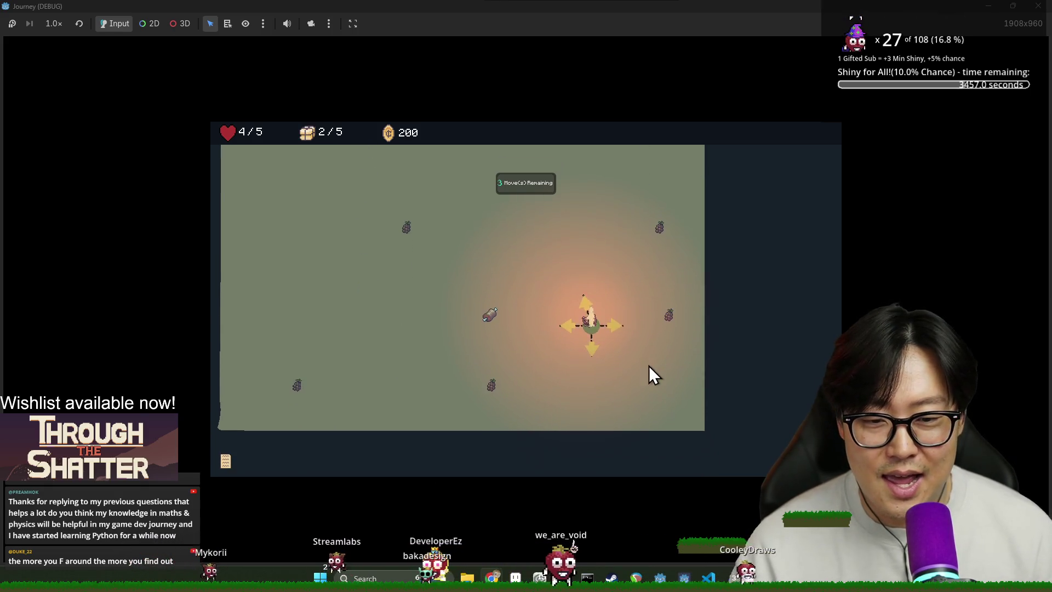
Step: Walk along the path nodes, picking up the grape, until the moves run out
left_click(614, 314)
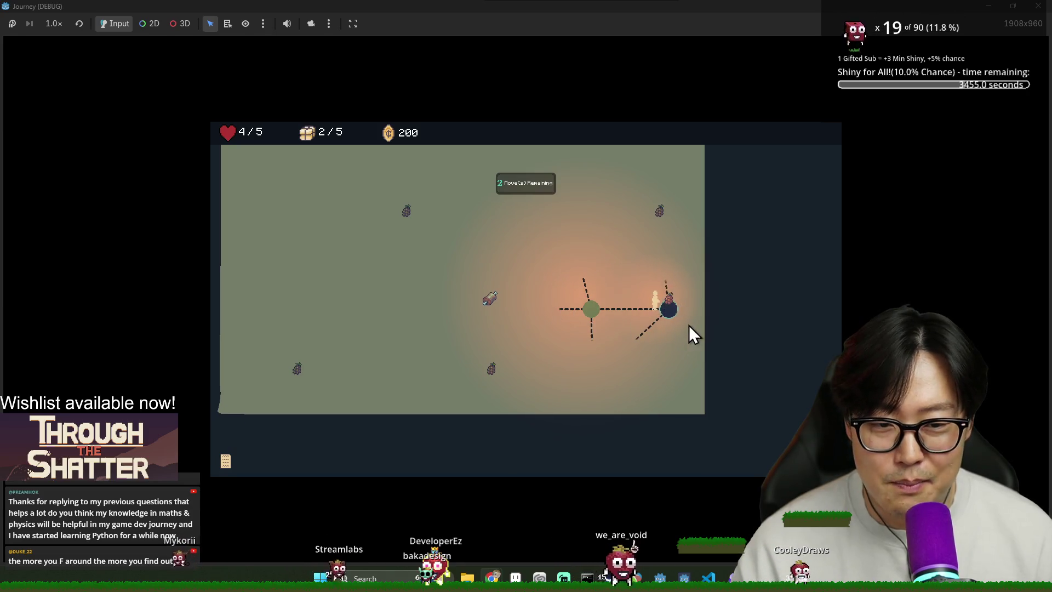
left_click(669, 299)
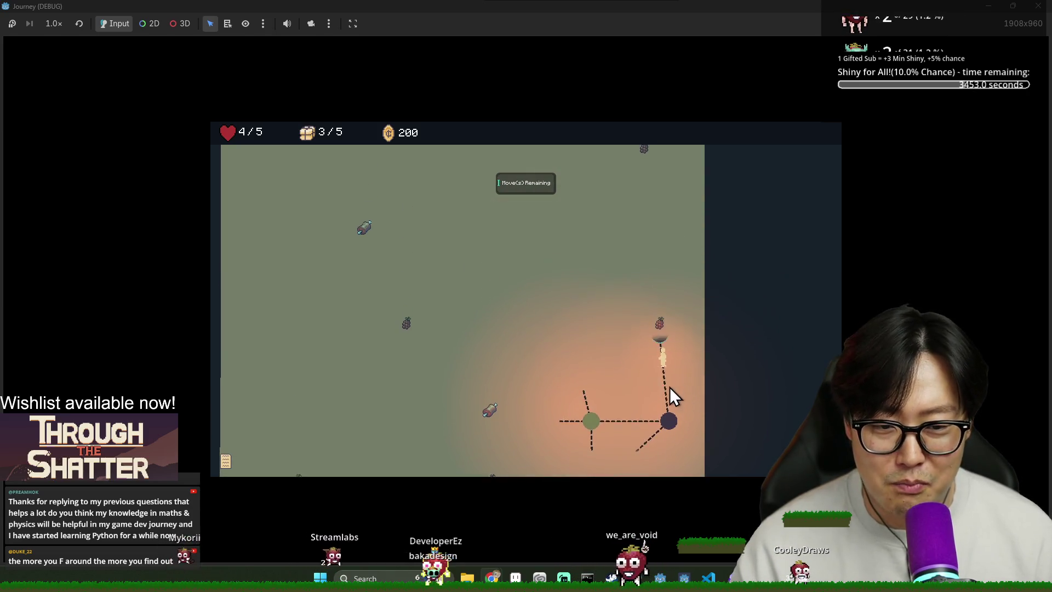
left_click(665, 364)
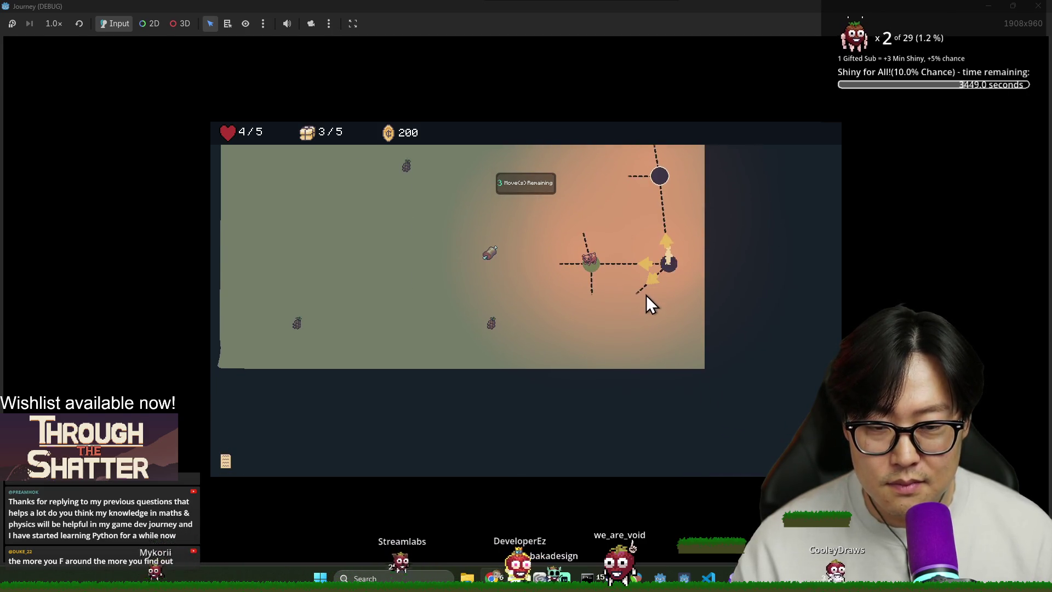
left_click(646, 293)
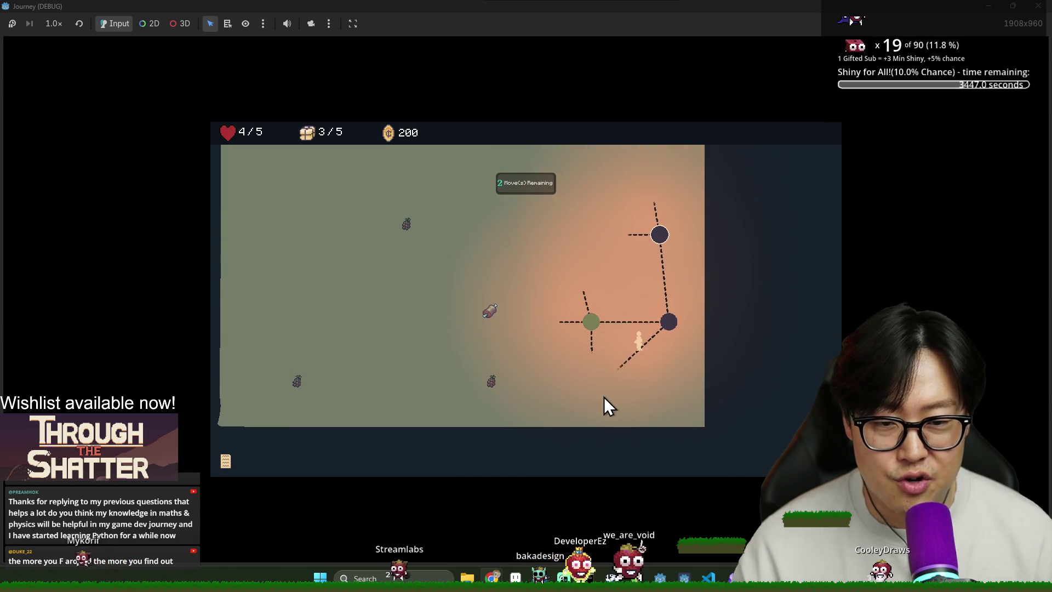
left_click(593, 356)
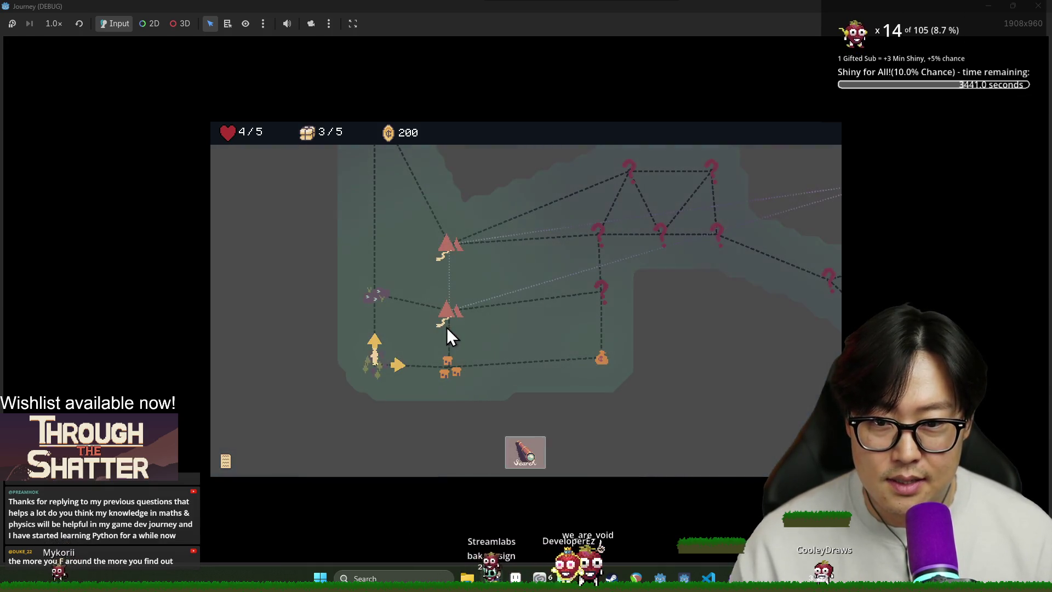
Step: Search near the forest again, walking to the new nodes and dismissing the computer event
left_click(524, 459)
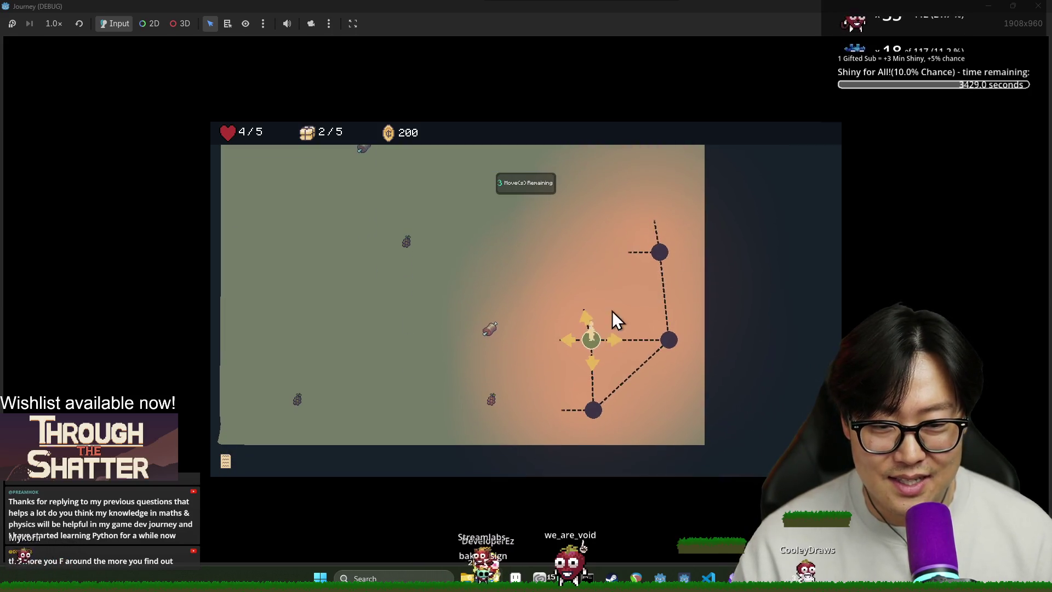
left_click(570, 333)
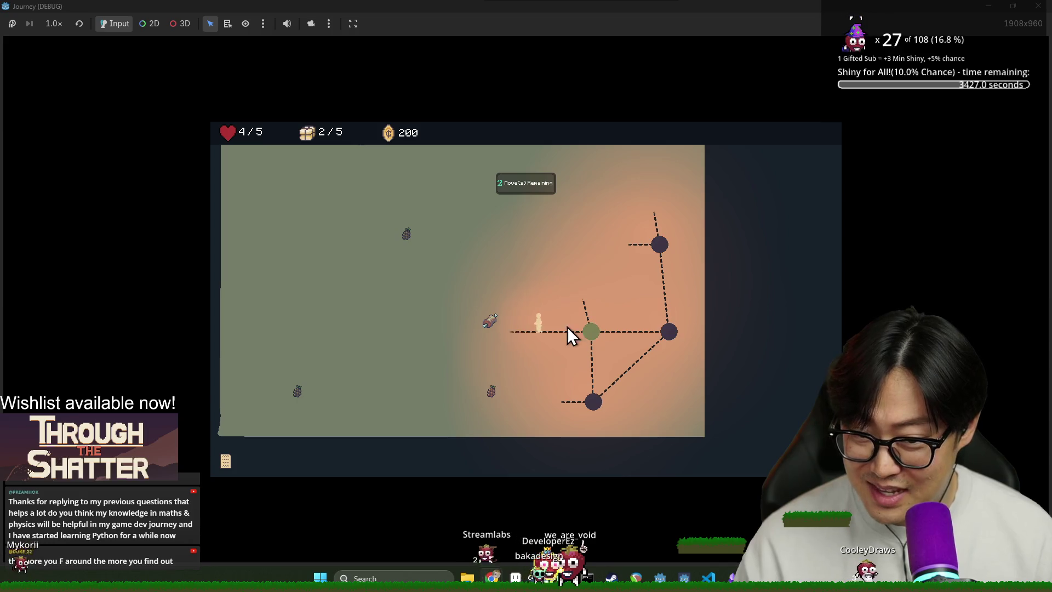
left_click(498, 352)
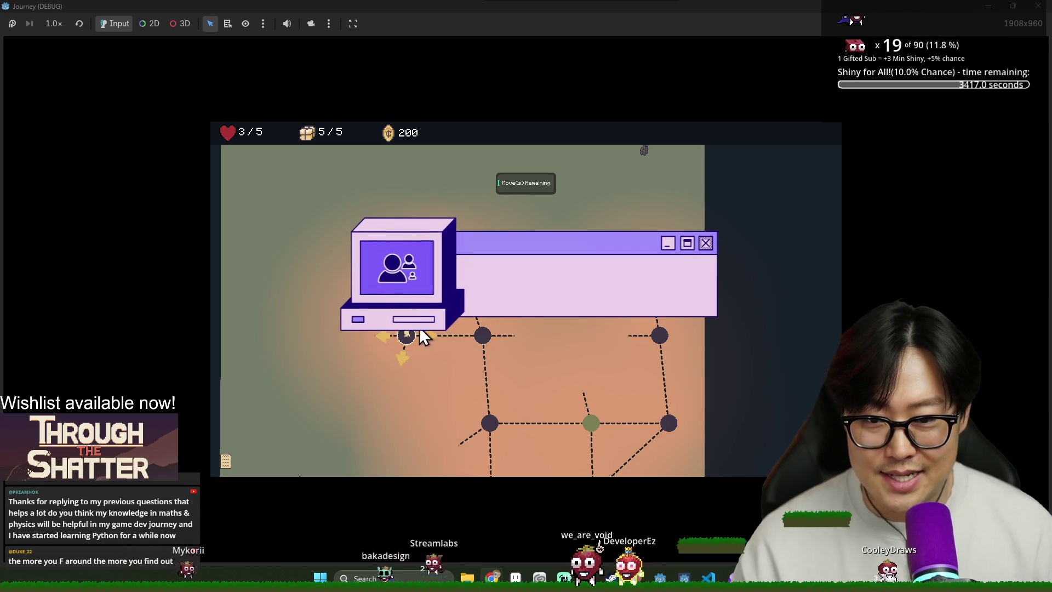
left_click(429, 335)
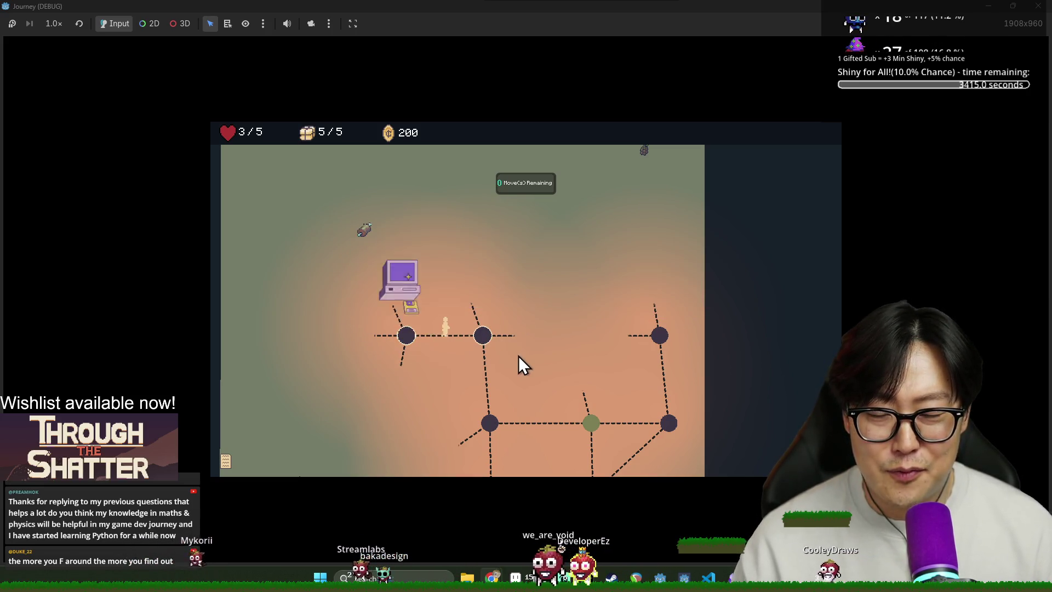
left_click(501, 340)
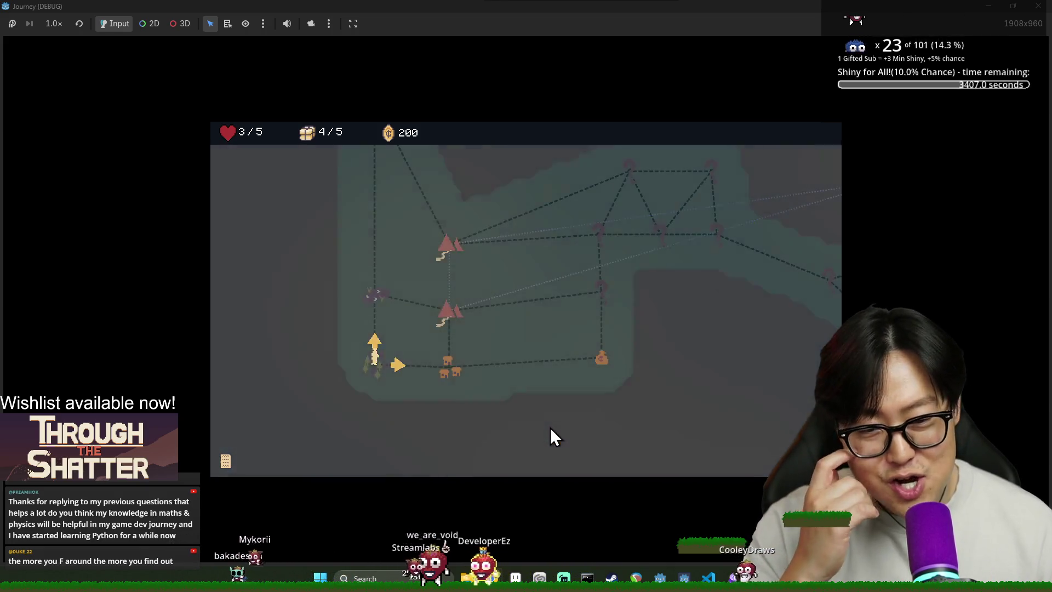
Step: Travel to the cloud node, search it, and move right to the arrow spot
scroll(488, 443, "up", 2)
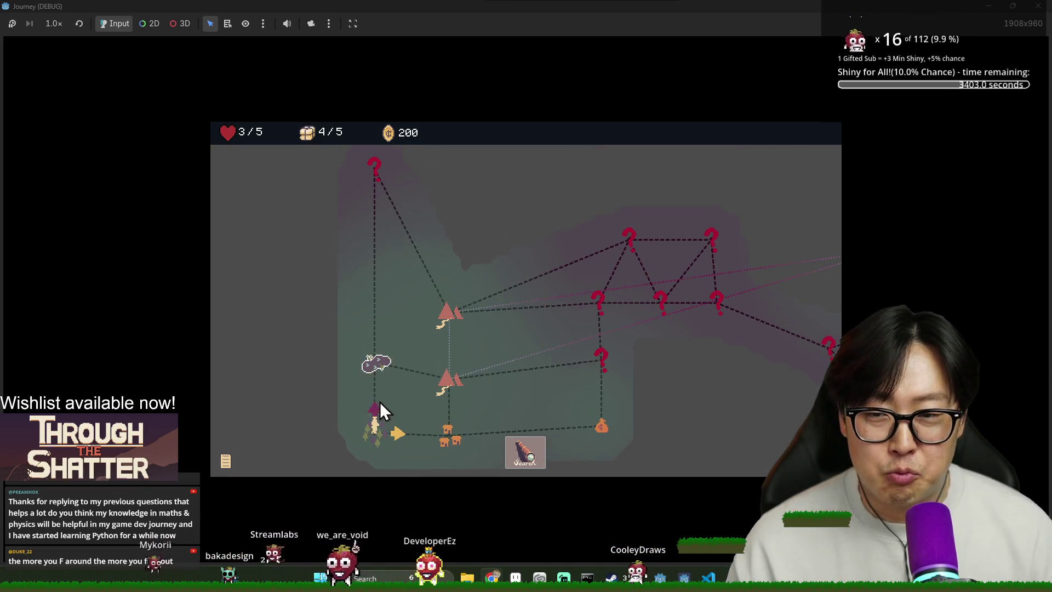
left_click(374, 369)
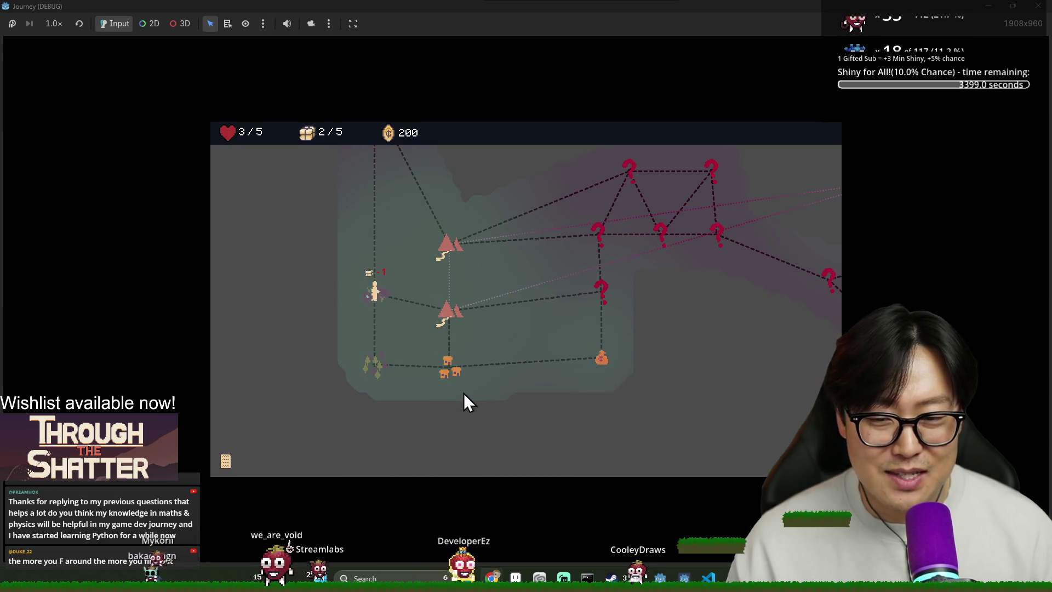
left_click(523, 452)
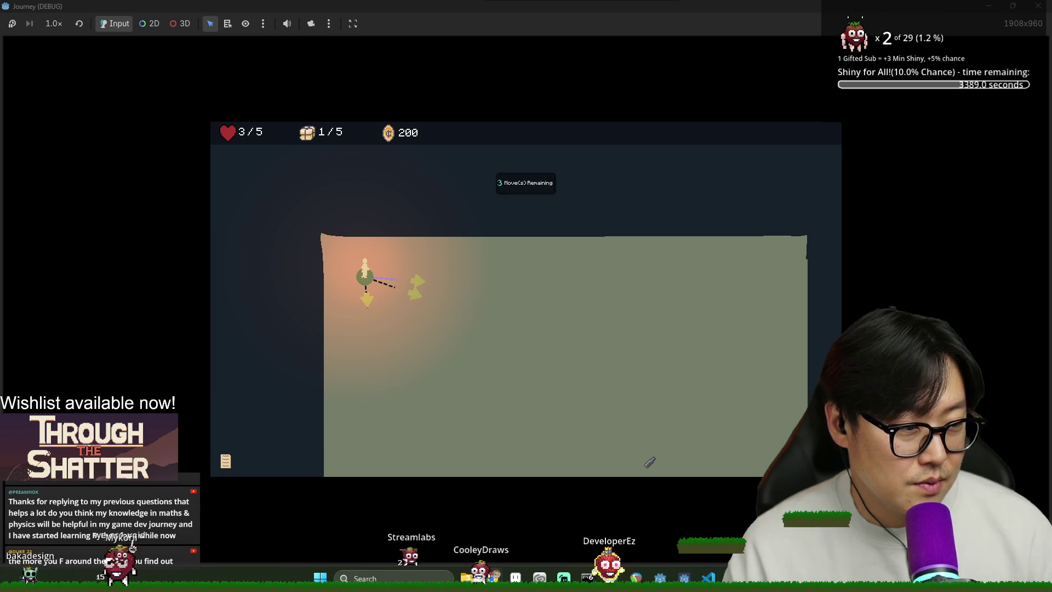
left_click(419, 281)
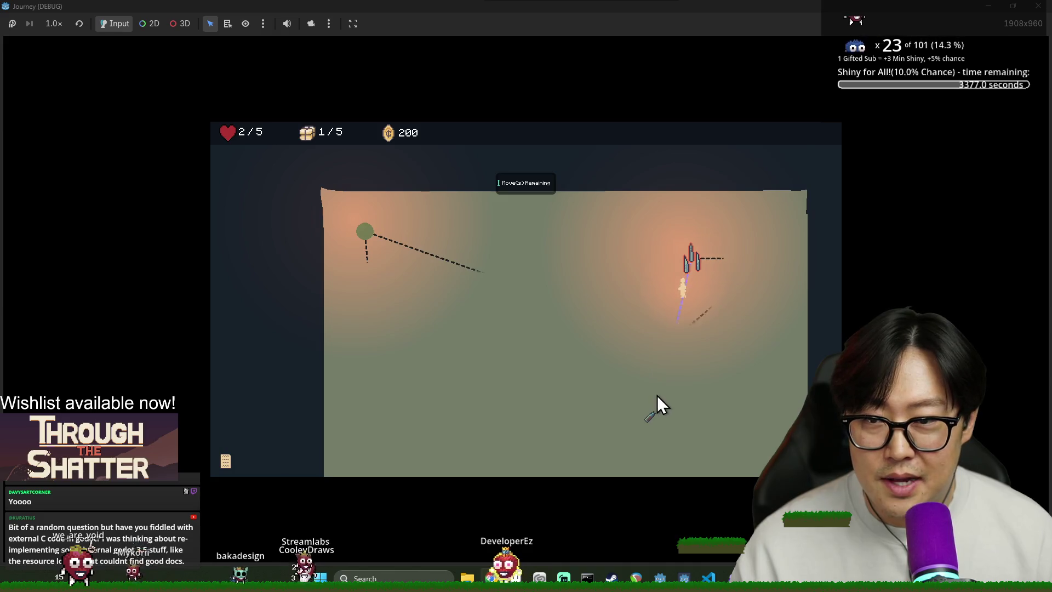
Step: Spend the remaining moves collecting the grape and reaching the bottle node
left_click(667, 245)
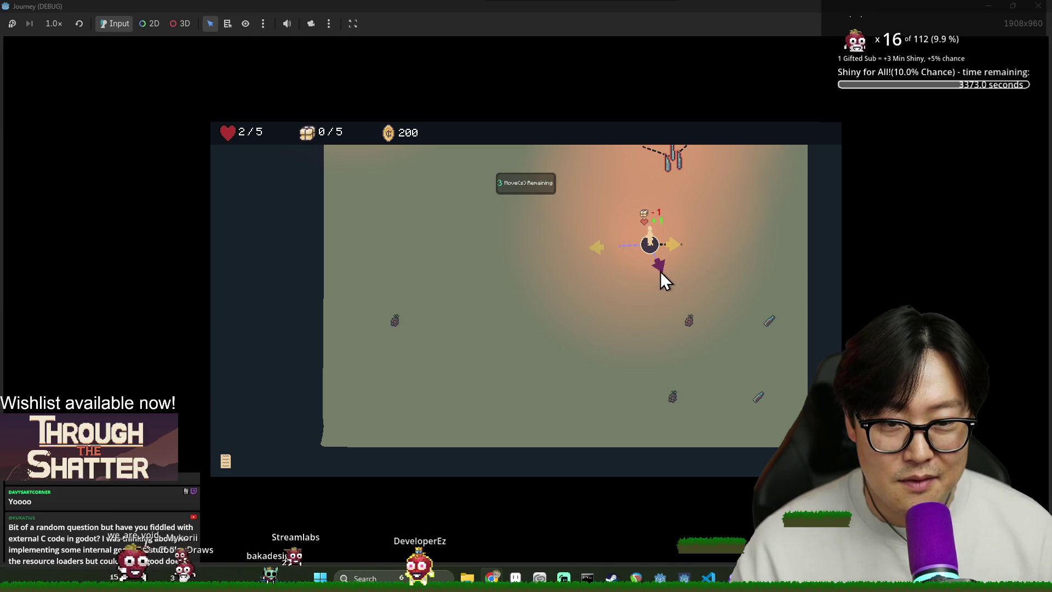
left_click(661, 272)
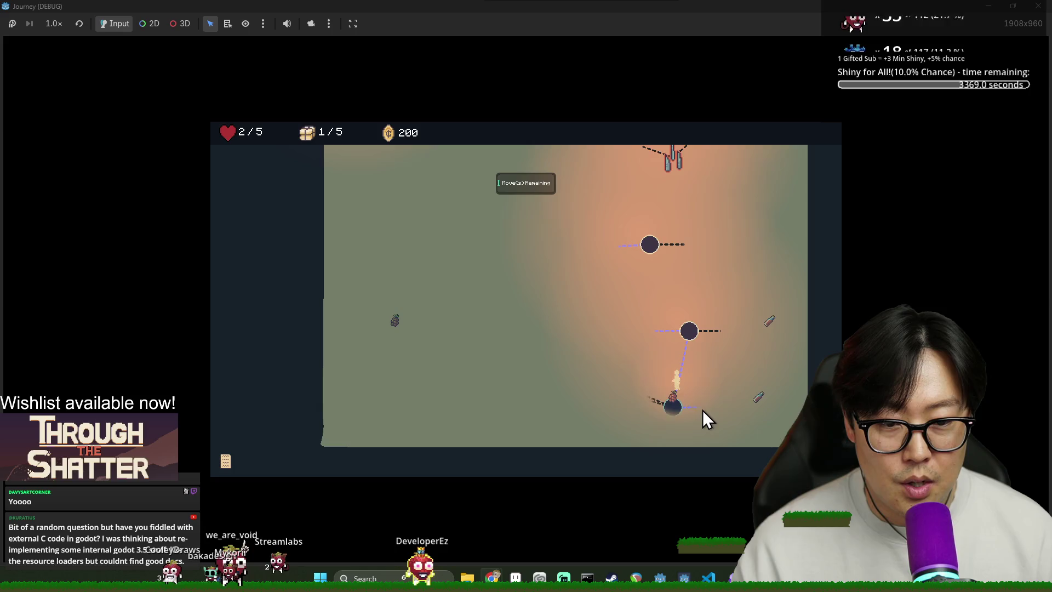
left_click(703, 363)
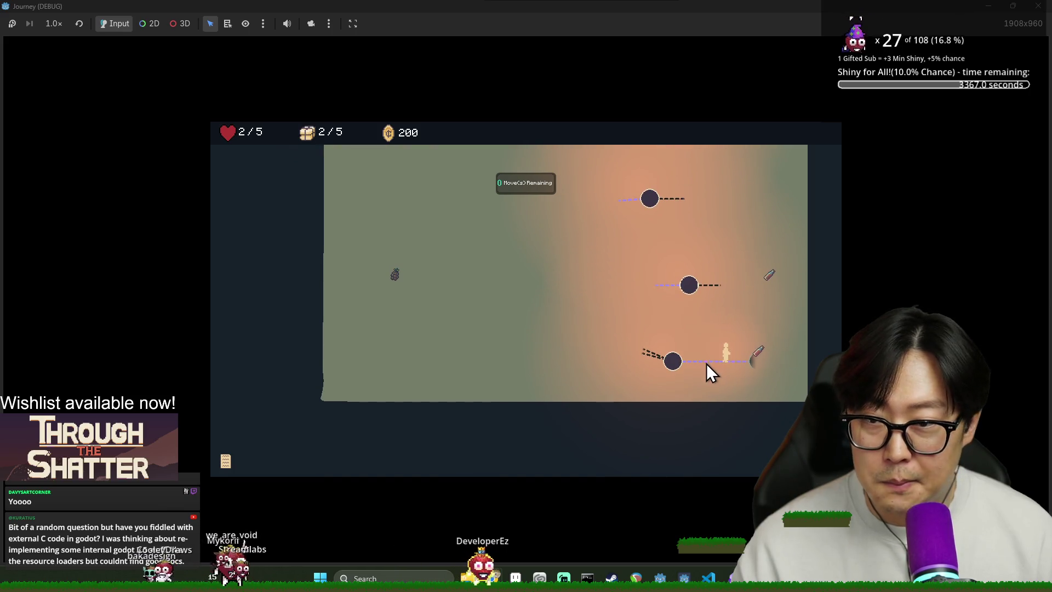
left_click(762, 340)
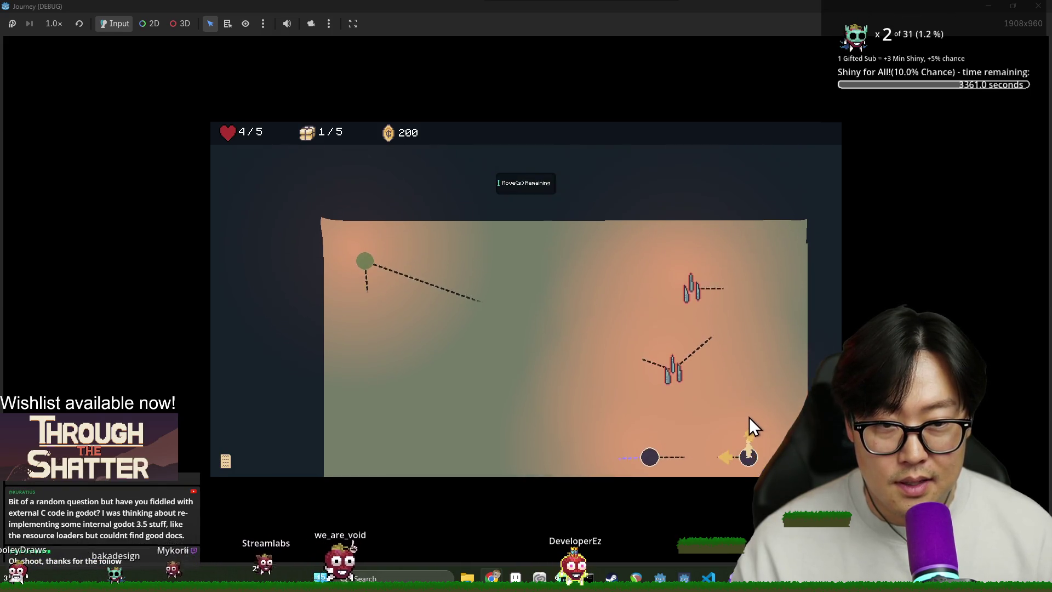
left_click(724, 337)
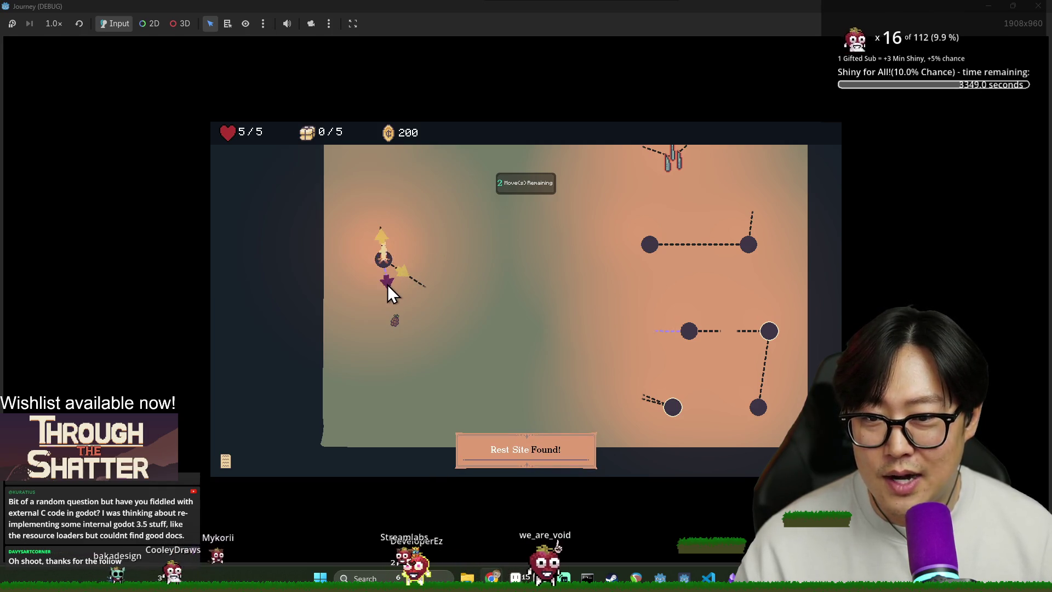
Step: Send the player up the path to the green node to leave the area
scroll(426, 386, "up", 1)
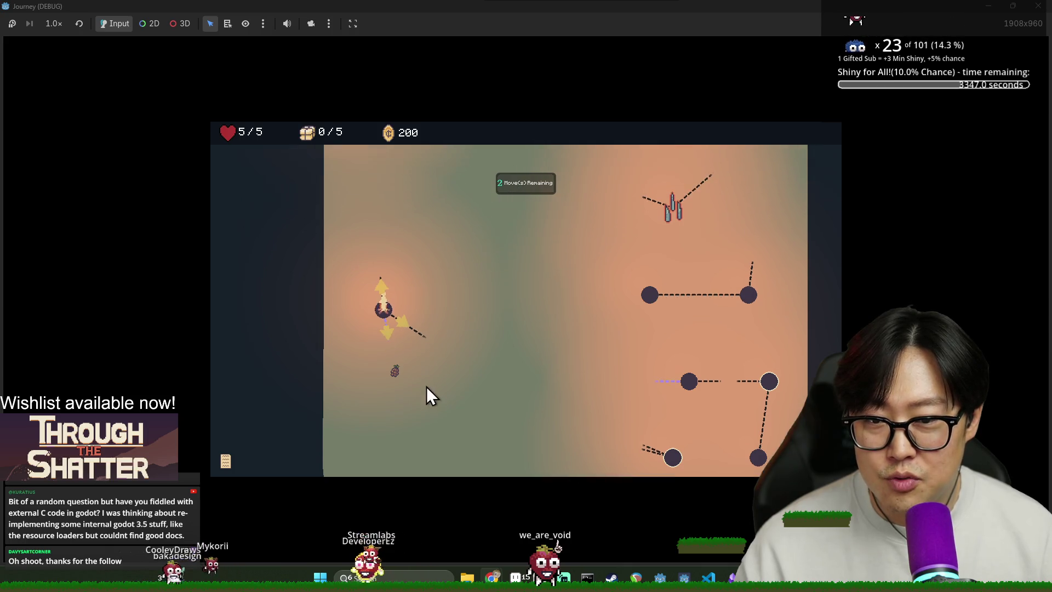
scroll(408, 386, "up", 1)
scroll(368, 195, "up", 3)
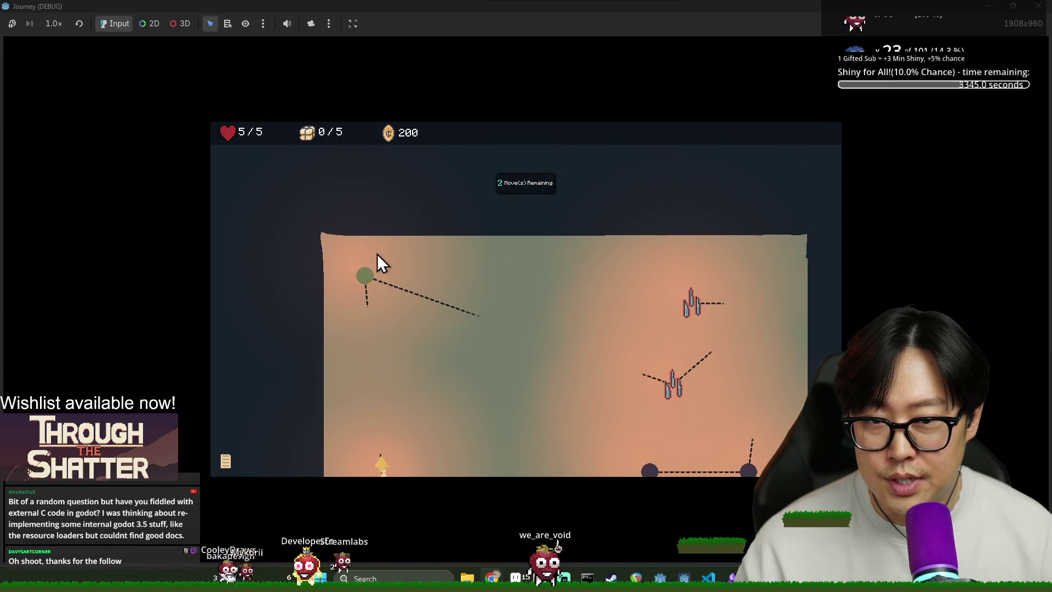
left_click(365, 275)
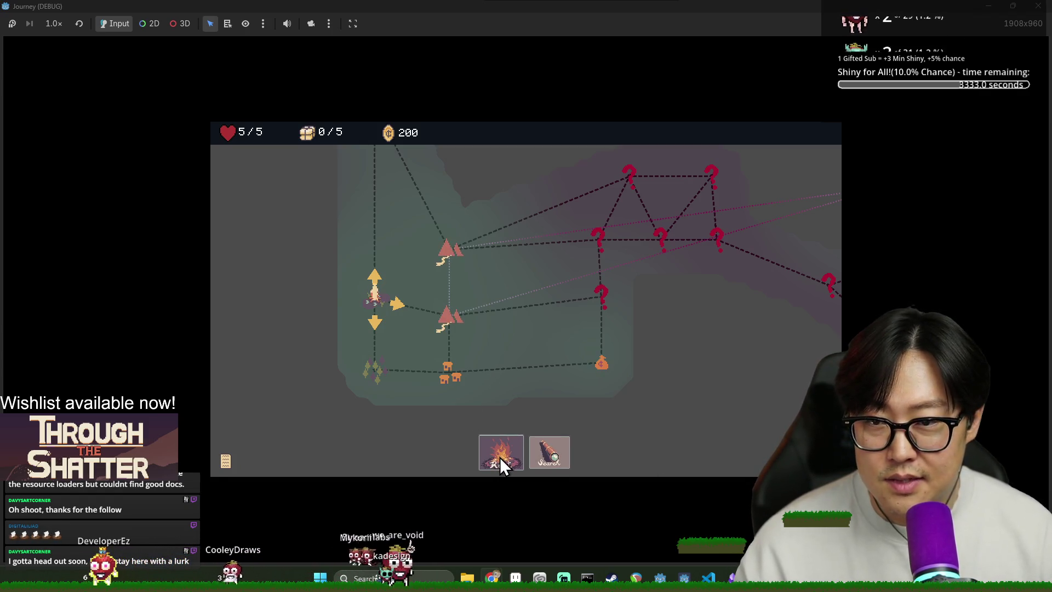
Step: Survey the overworld map, then move right past the tent node into the next area
scroll(370, 317, "up", 3)
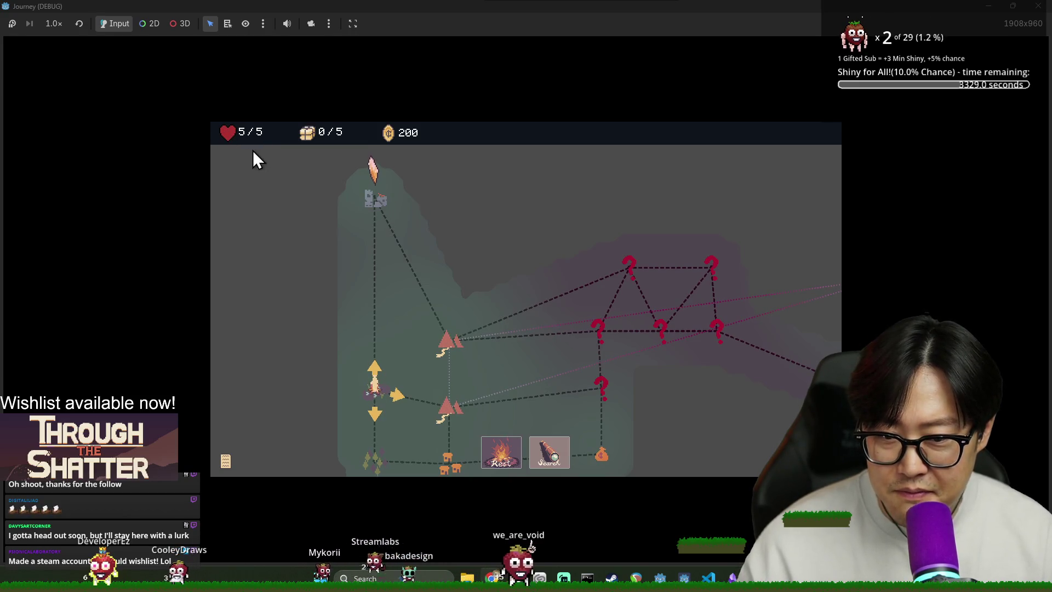
scroll(288, 200, "down", 3)
scroll(547, 383, "right", 3)
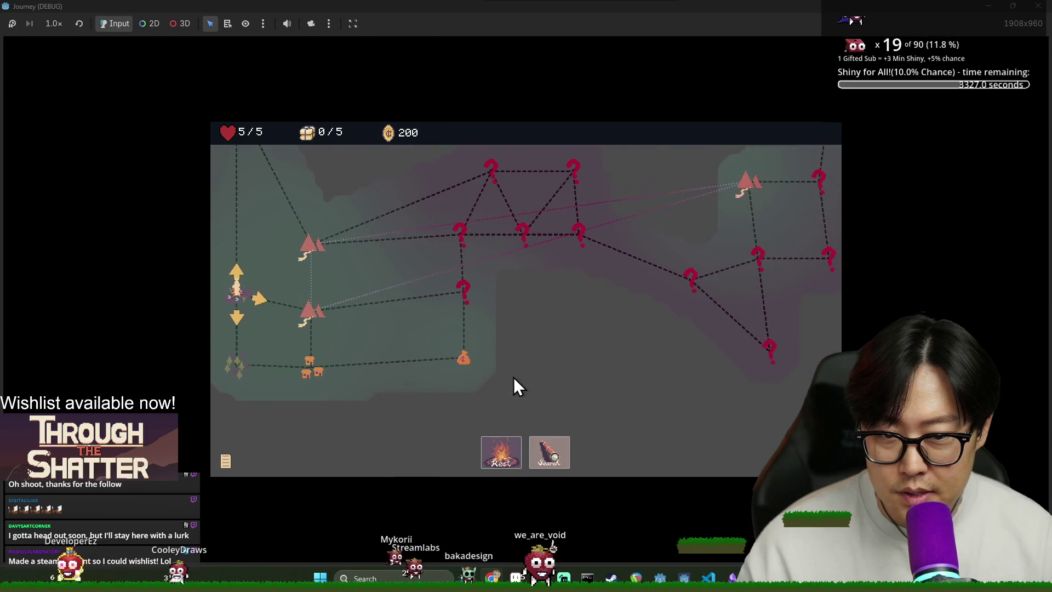
scroll(515, 378, "left", 1)
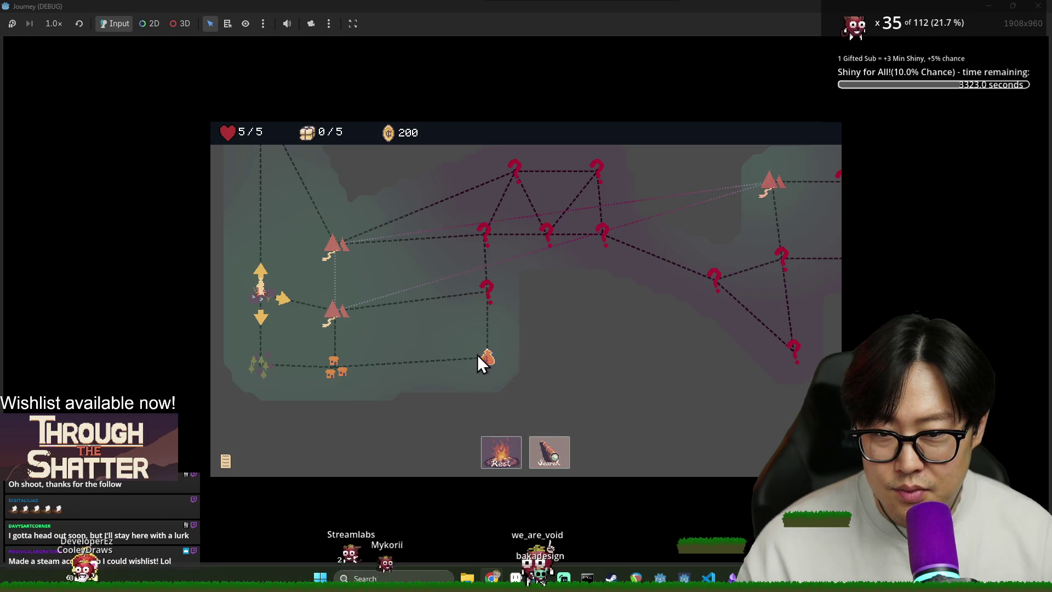
scroll(495, 373, "right", 3)
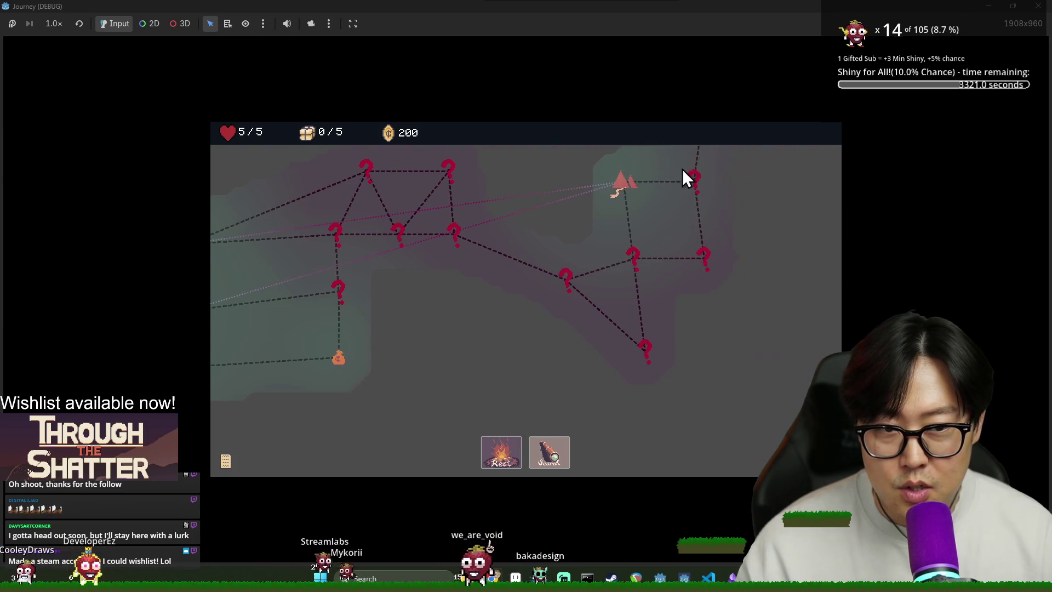
scroll(557, 365, "left", 4)
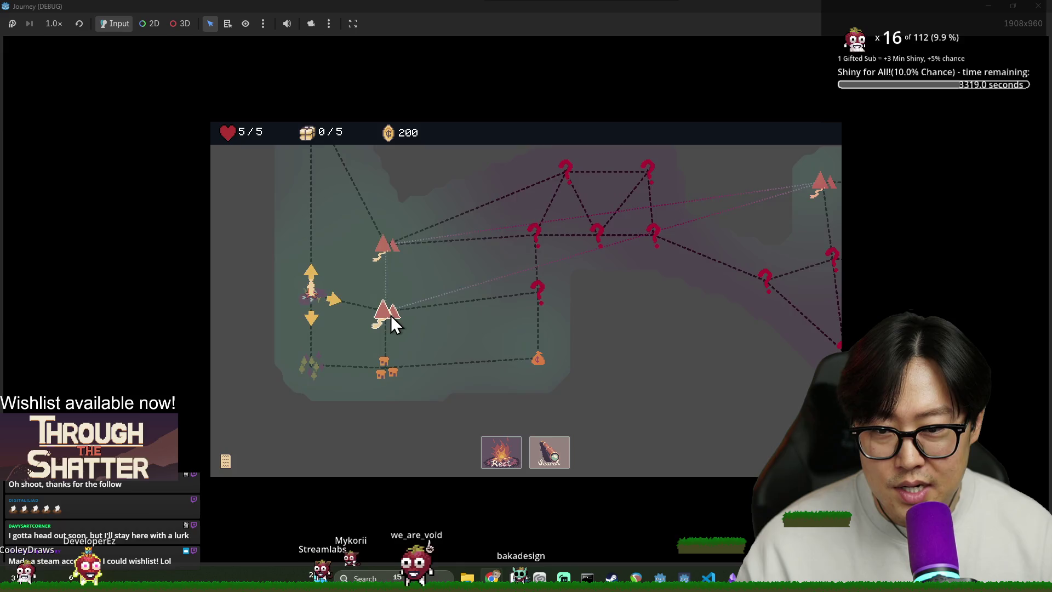
scroll(409, 307, "right", 4)
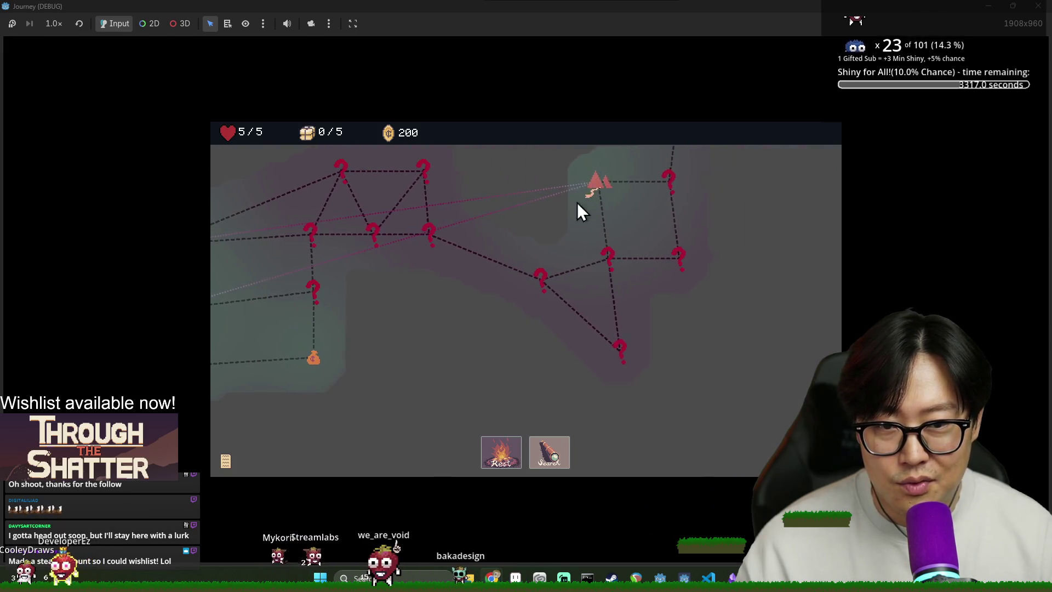
scroll(561, 394, "up", 2)
scroll(424, 329, "left", 4)
scroll(423, 329, "down", 2)
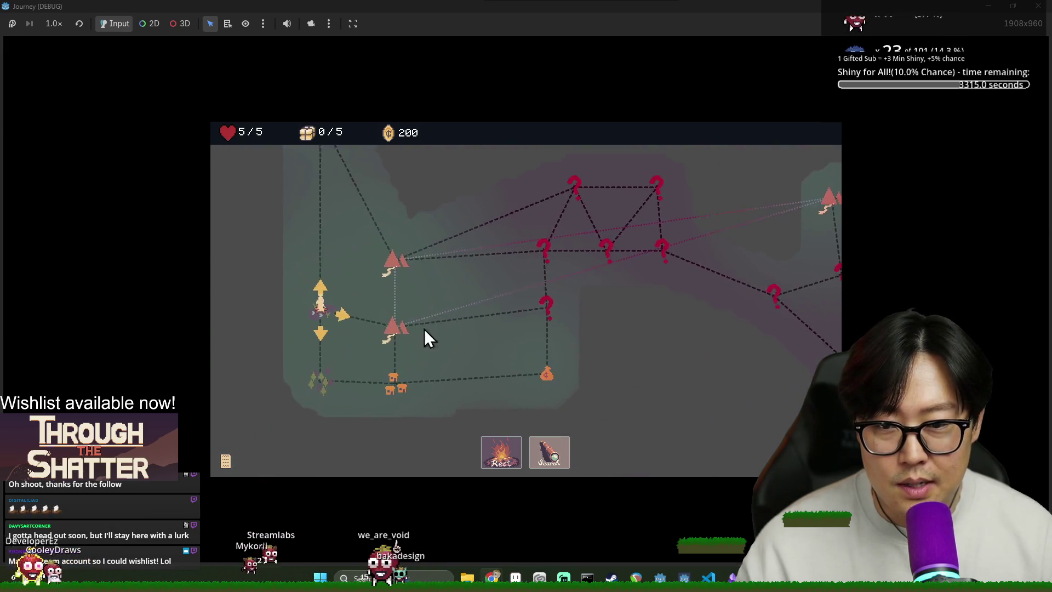
key("Right")
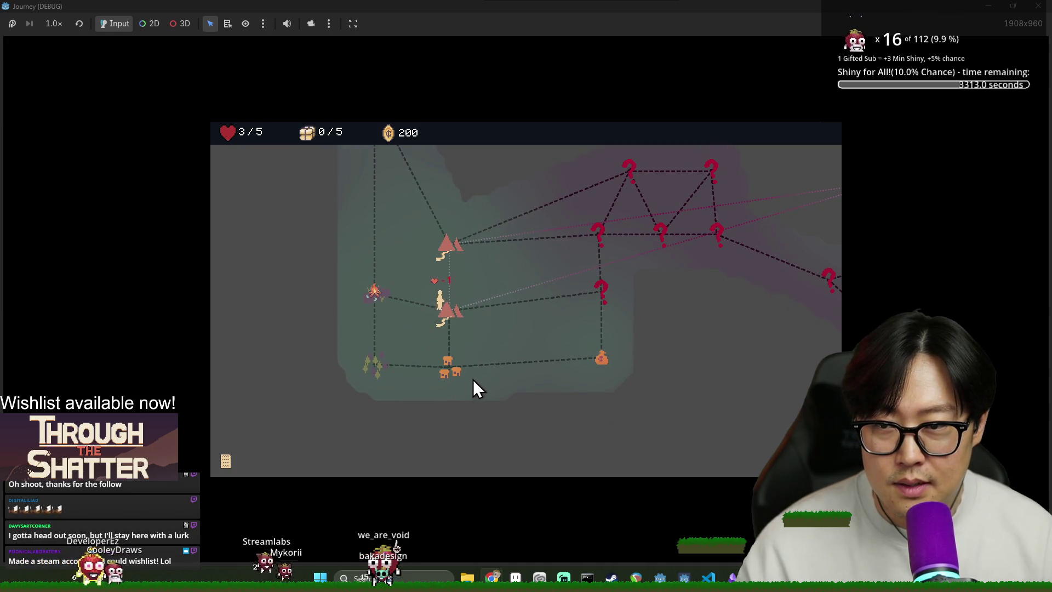
key("Right")
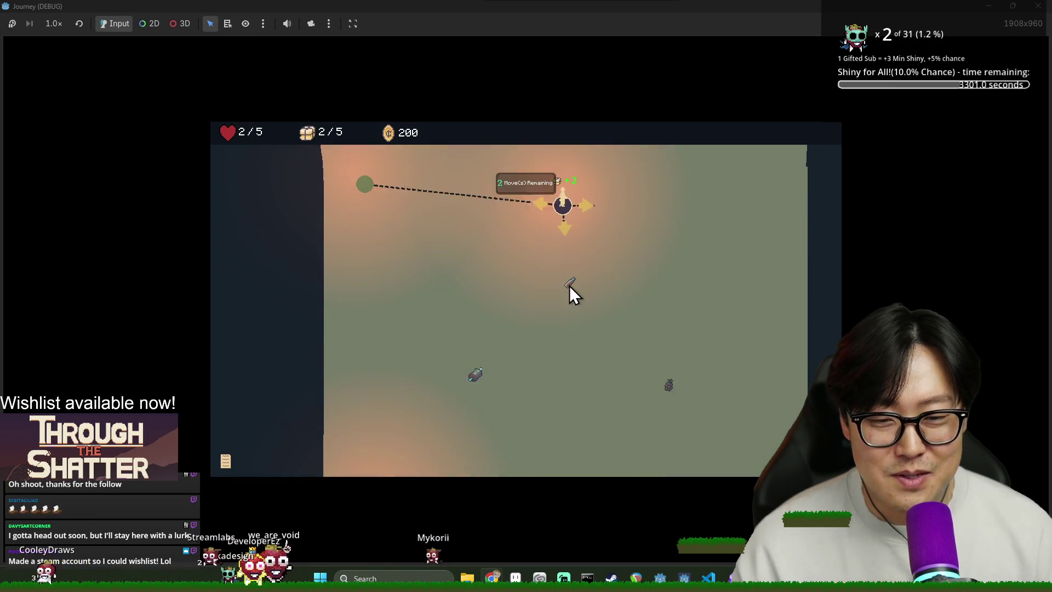
Step: Walk down, down-right, then down along the area paths until moves run out
left_click(569, 236)
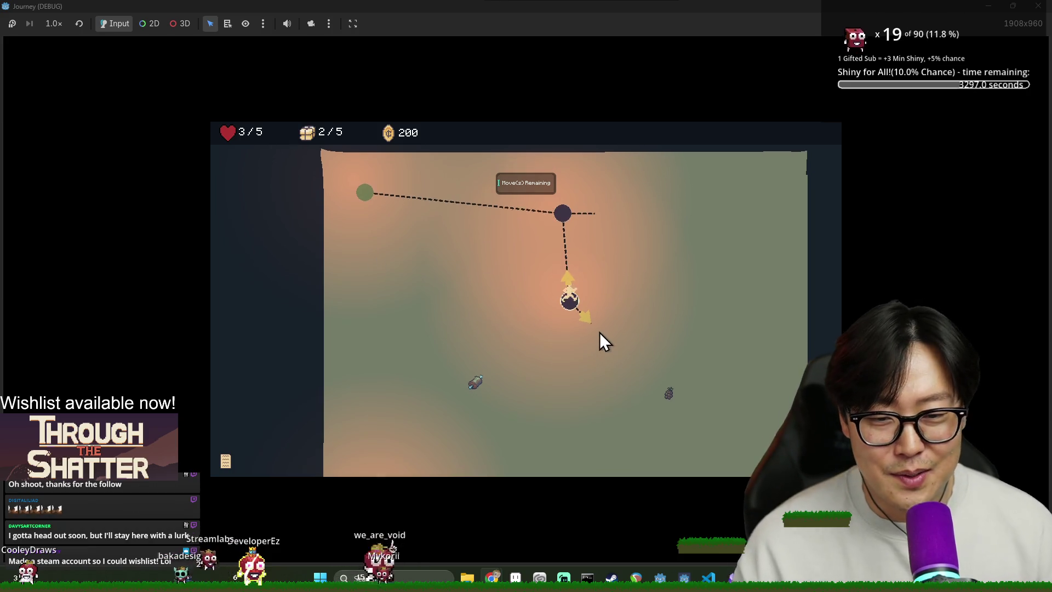
left_click(600, 333)
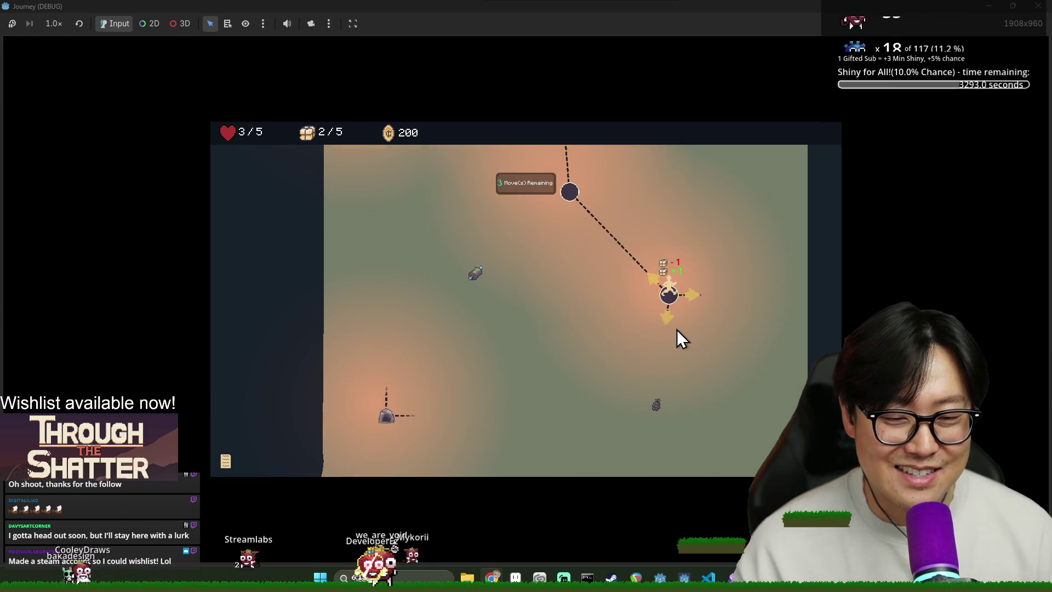
left_click(673, 326)
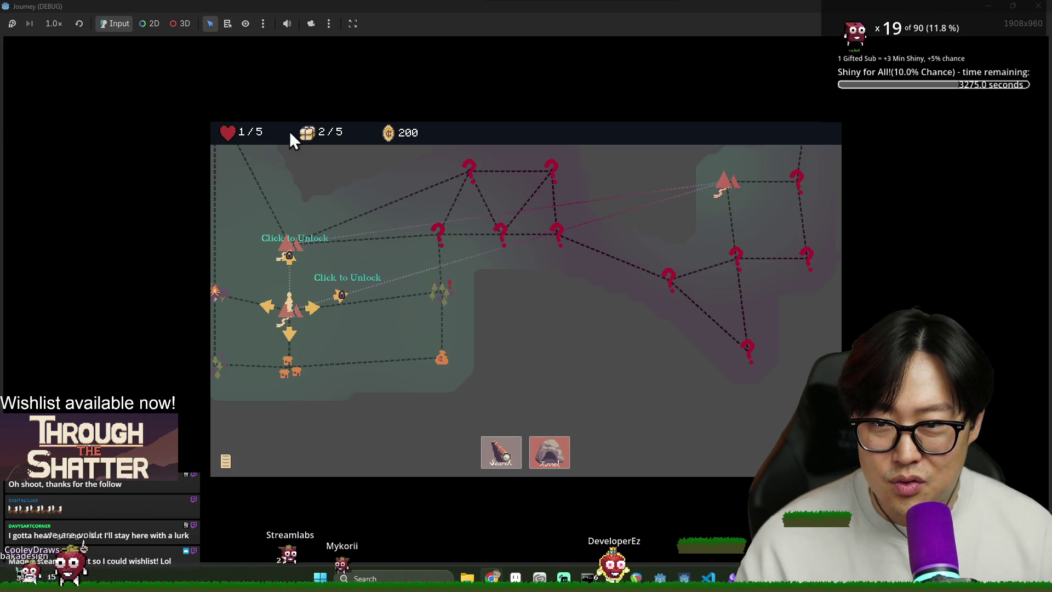
Step: Tunnel to the top-right camp and enter its camp event
left_click(540, 466)
left_click(726, 183)
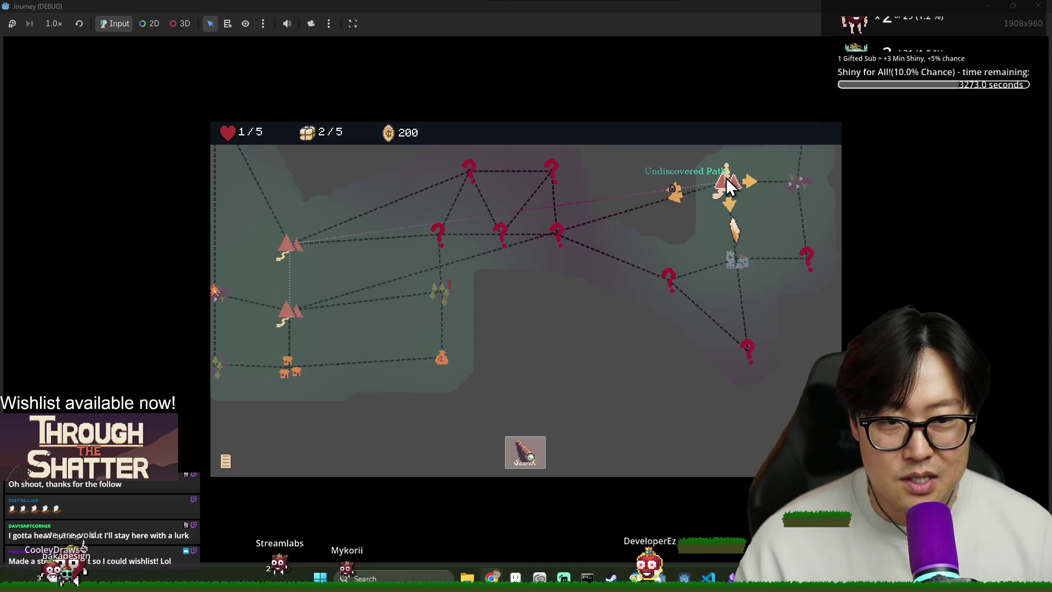
left_click(542, 463)
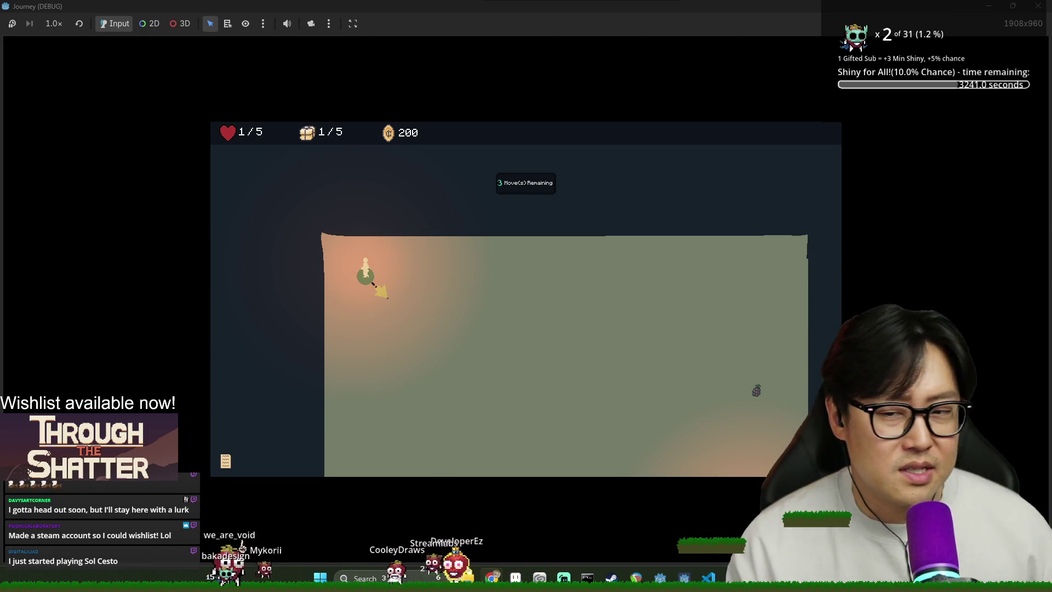
Step: Launch the character from the green anchor, then restart after the game over
left_click(412, 285)
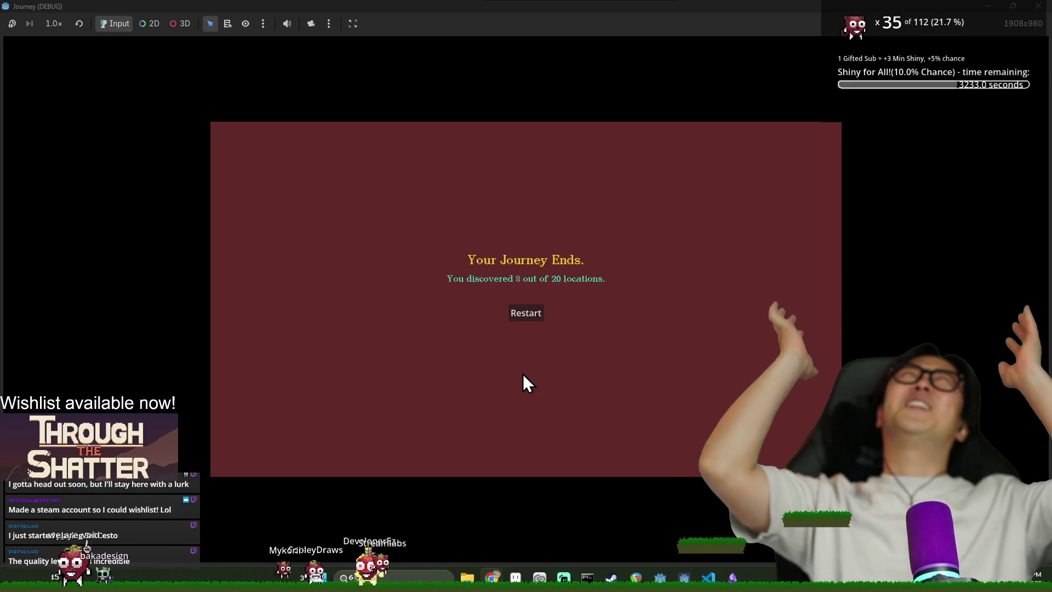
left_click(524, 313)
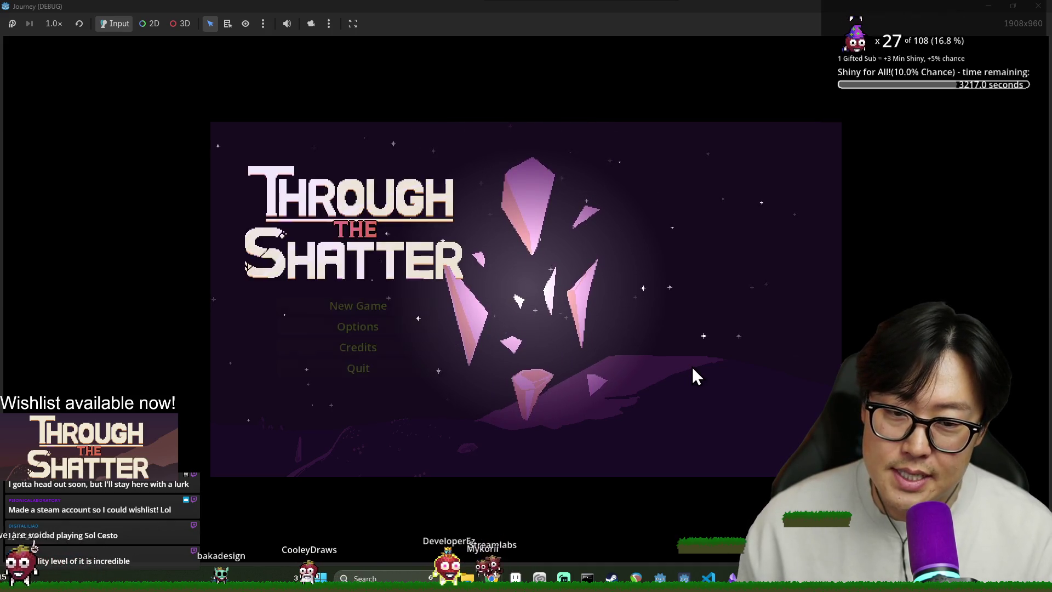
Step: Start a new game and search the first overworld spot to enter an area
left_click(410, 303)
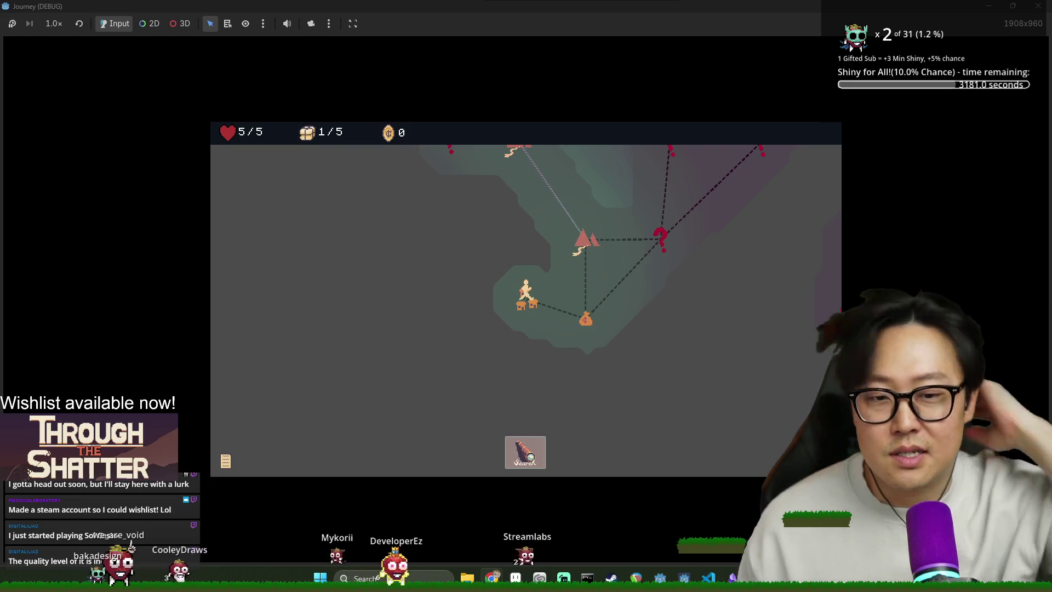
left_click(542, 455)
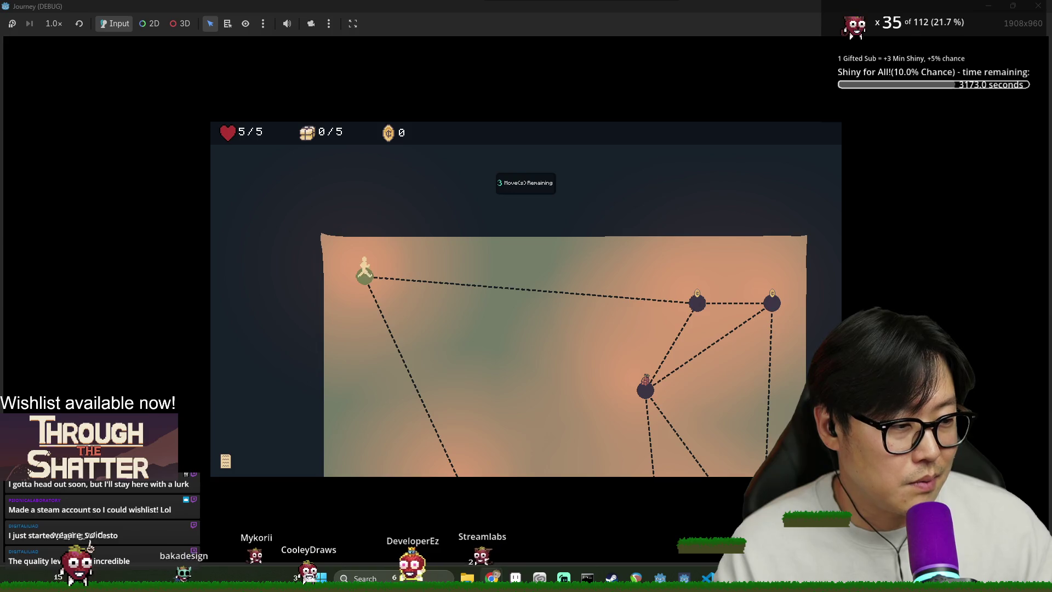
Step: Walk to the lower-left and lower grape nodes, then maximize the new browser window
scroll(462, 415, "down", 3)
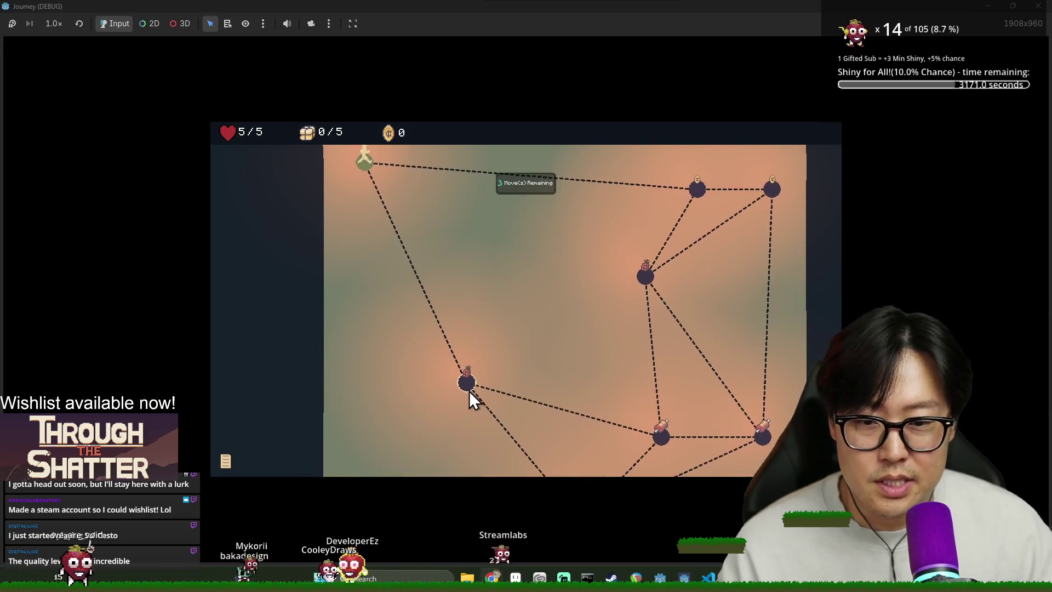
left_click(467, 386)
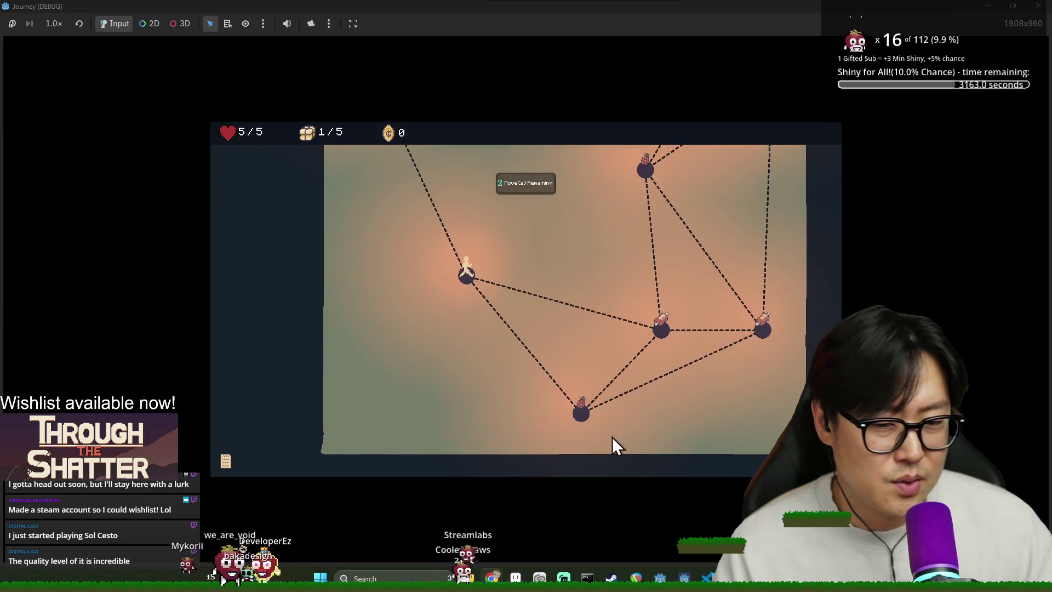
left_click(579, 402)
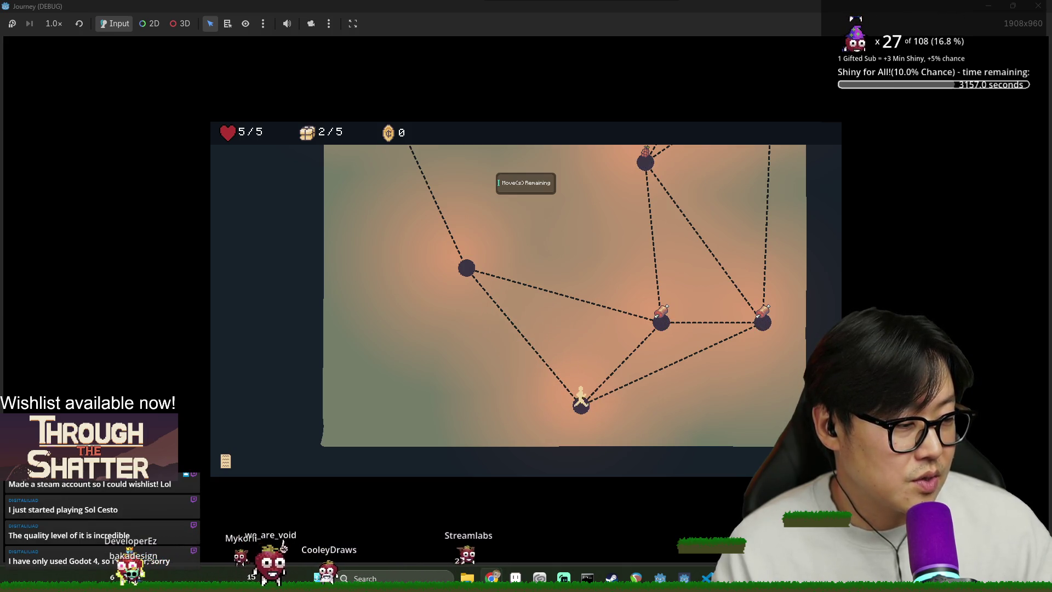
left_click_drag(307, 353, 328, 1)
Step: Search Google for 'sol cesto'
type("sol cesto")
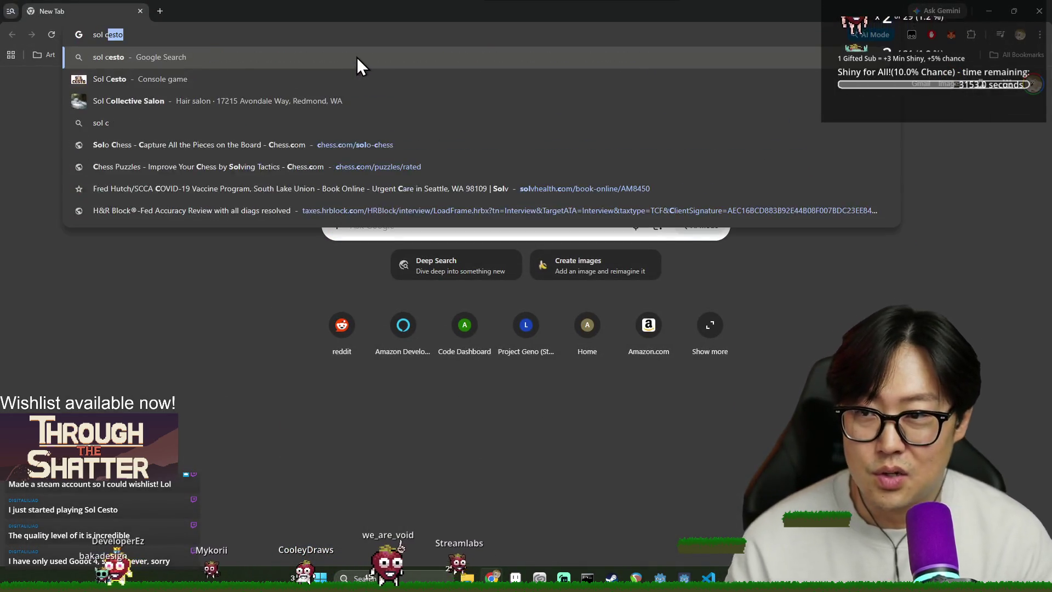
key("Return")
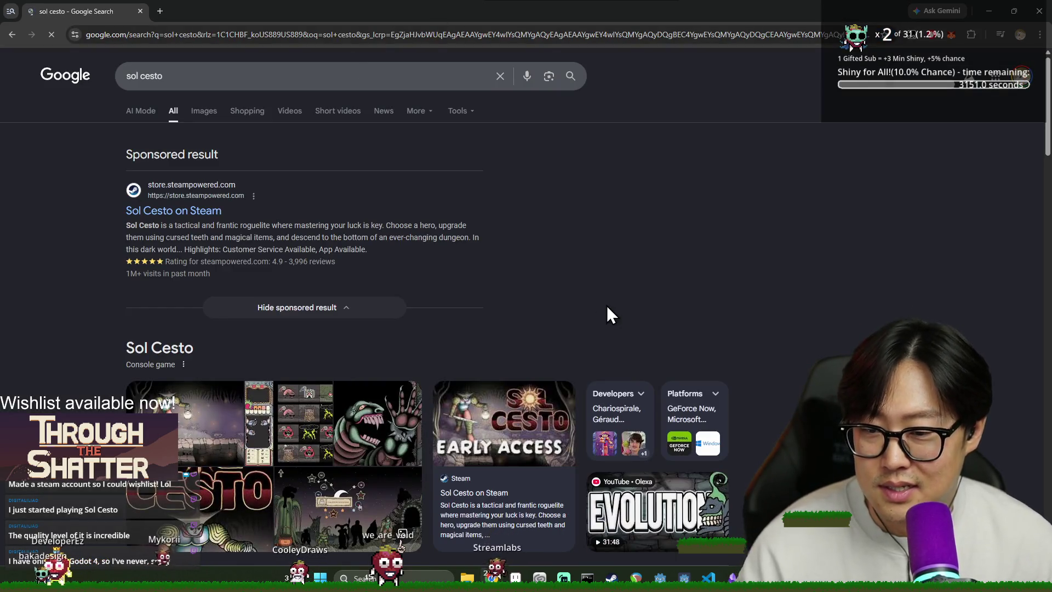
scroll(485, 298, "down", 3)
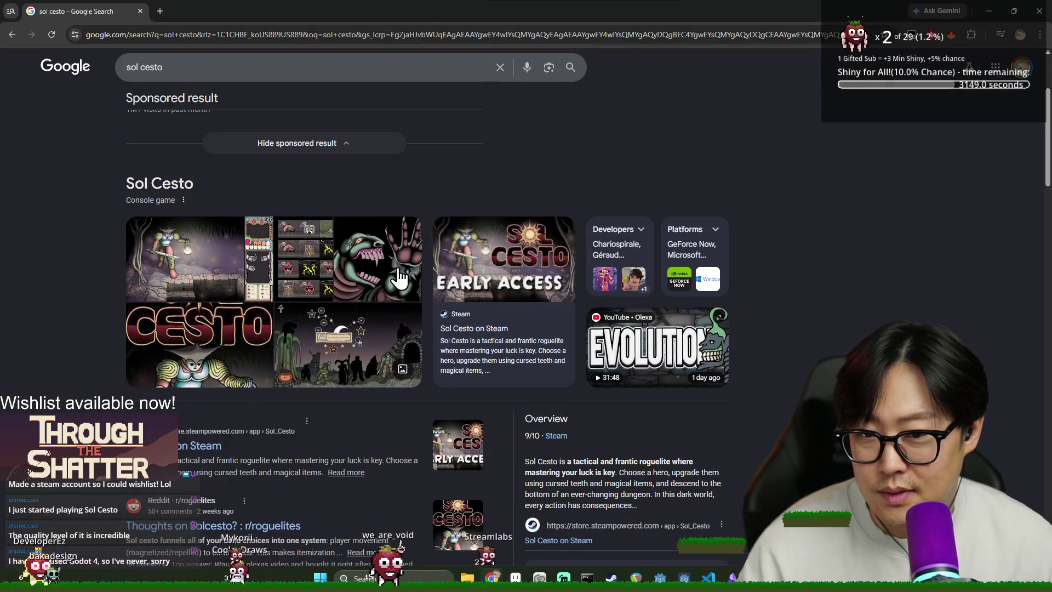
Step: Preview three Sol Cesto image results, then open its Steam store page
left_click(147, 277)
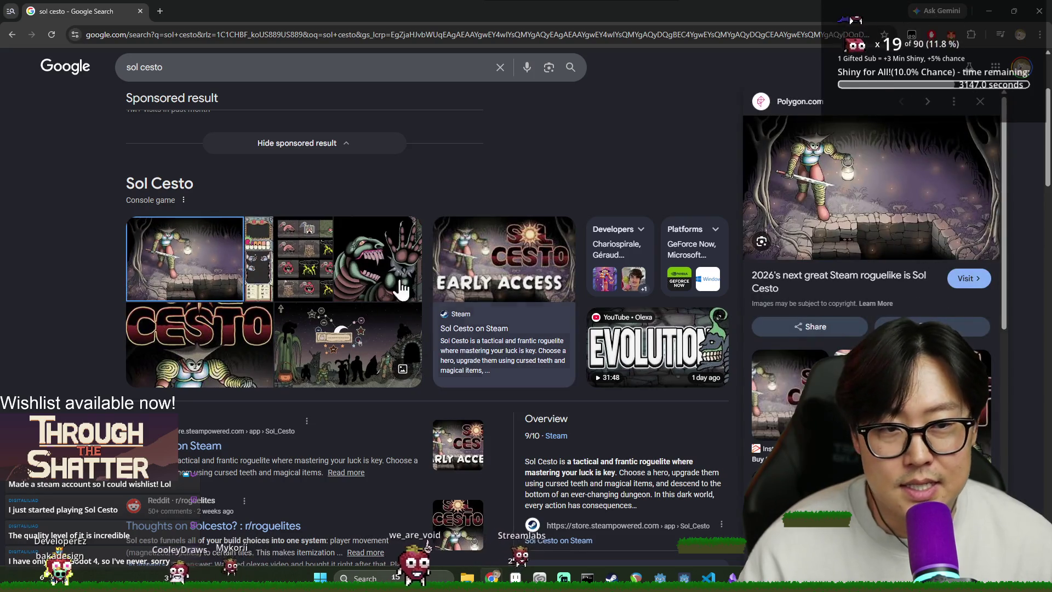
left_click(319, 270)
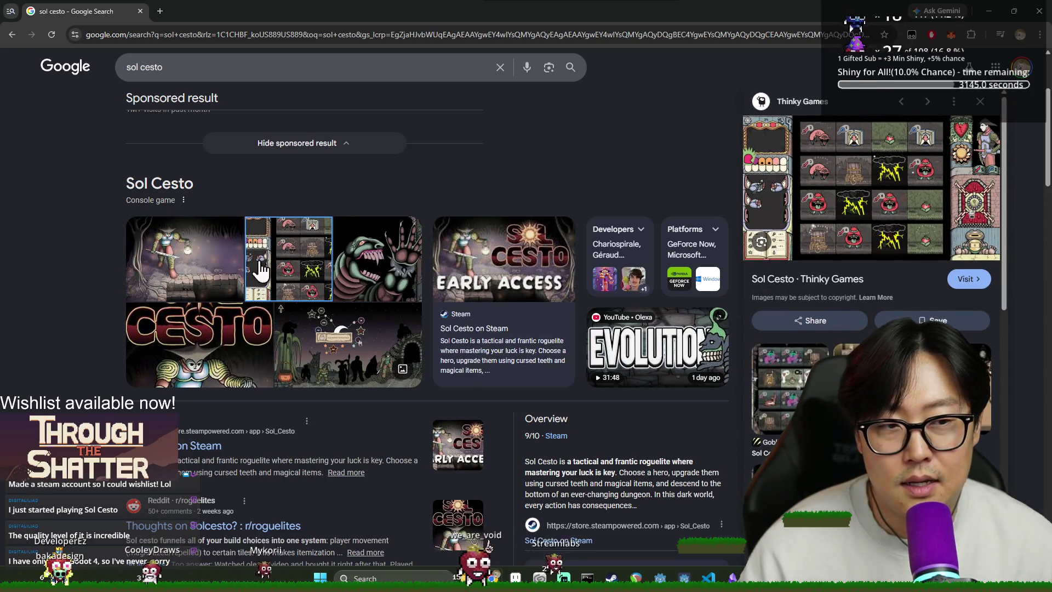
left_click(359, 272)
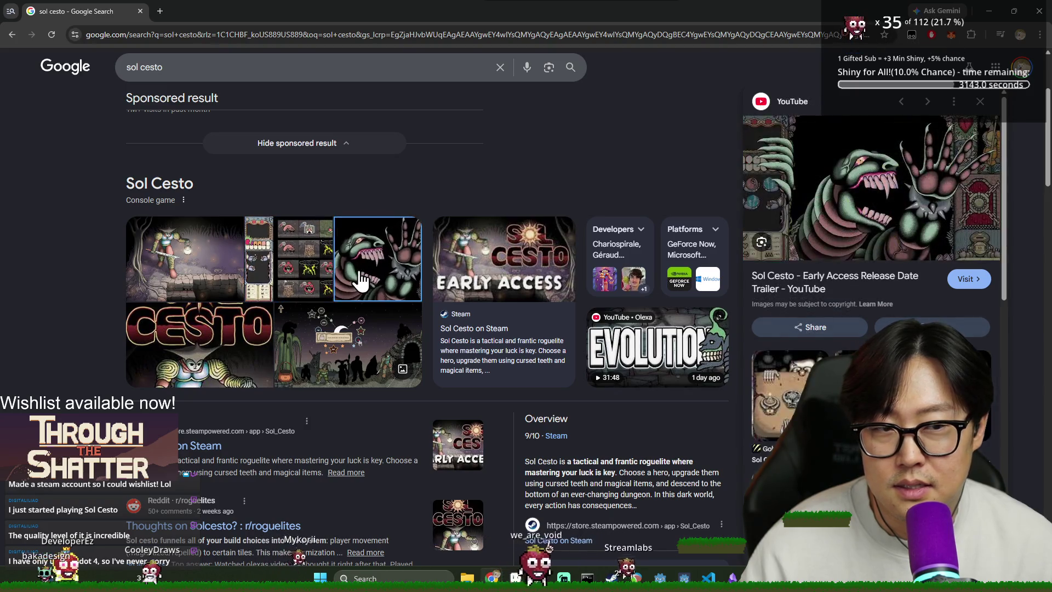
left_click(493, 340)
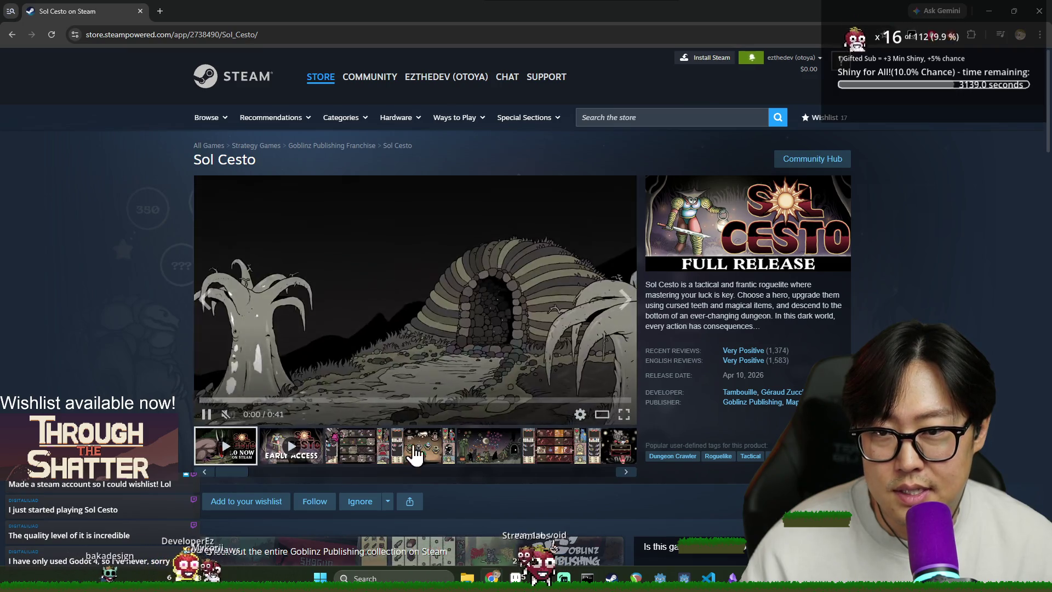
Step: Browse the gameplay and tavern screenshots on the Sol Cesto store page
left_click(438, 457)
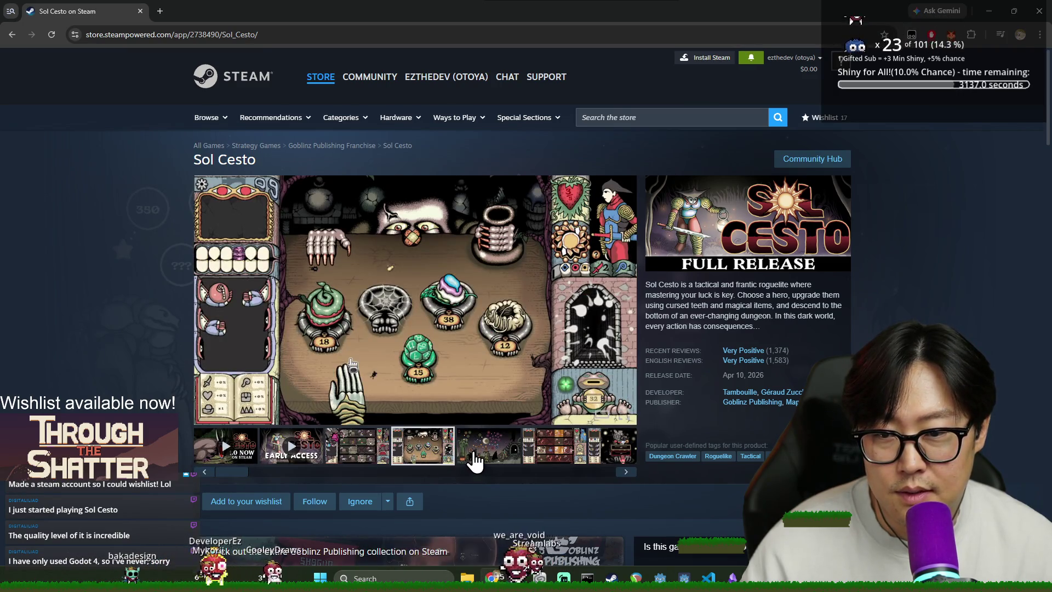
left_click(550, 456)
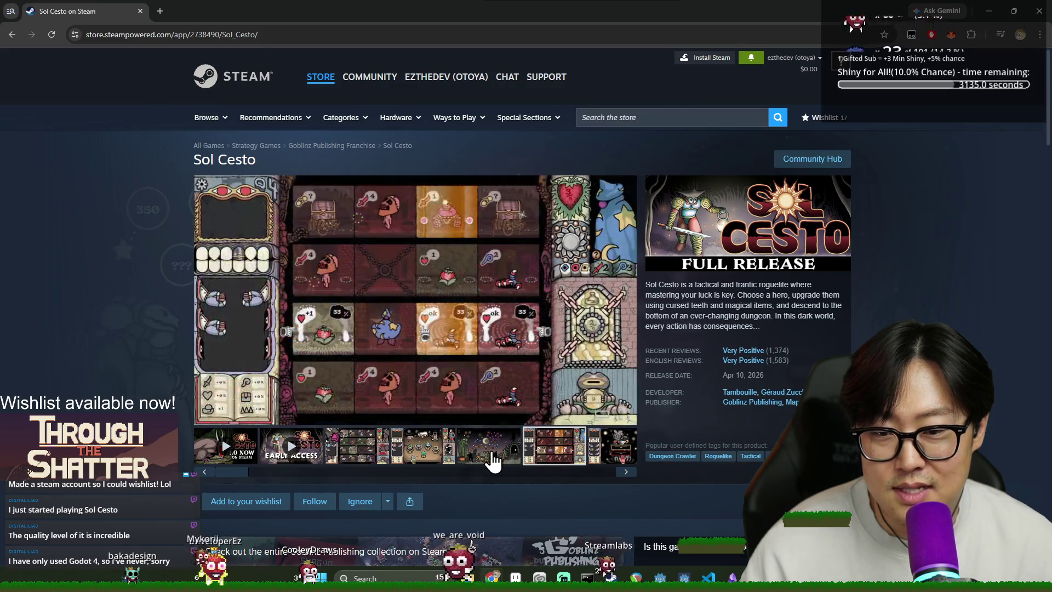
left_click(470, 458)
left_click(378, 463)
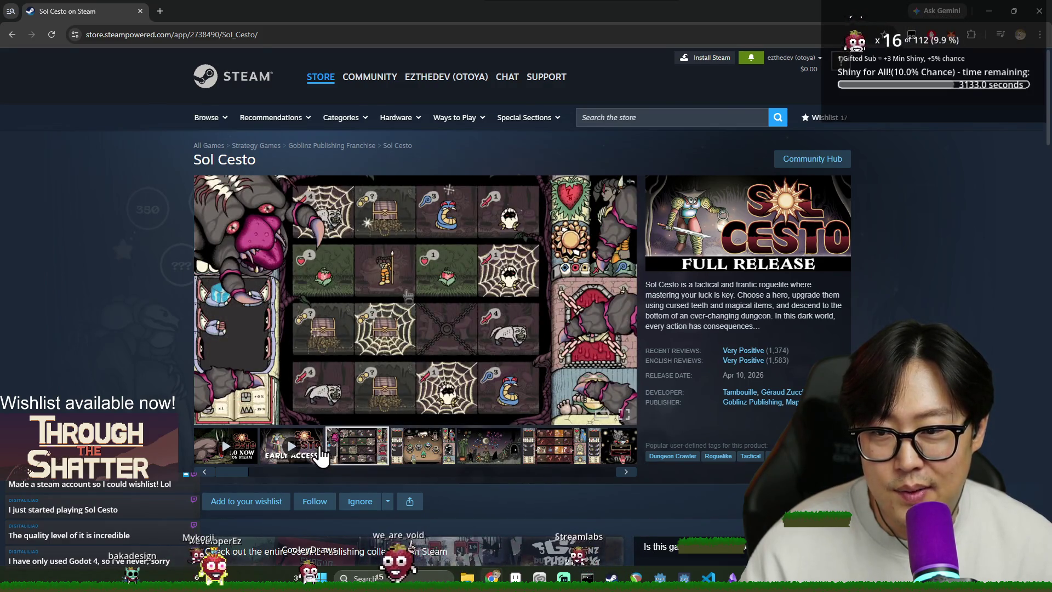
left_click(321, 456)
left_click(362, 459)
left_click(419, 460)
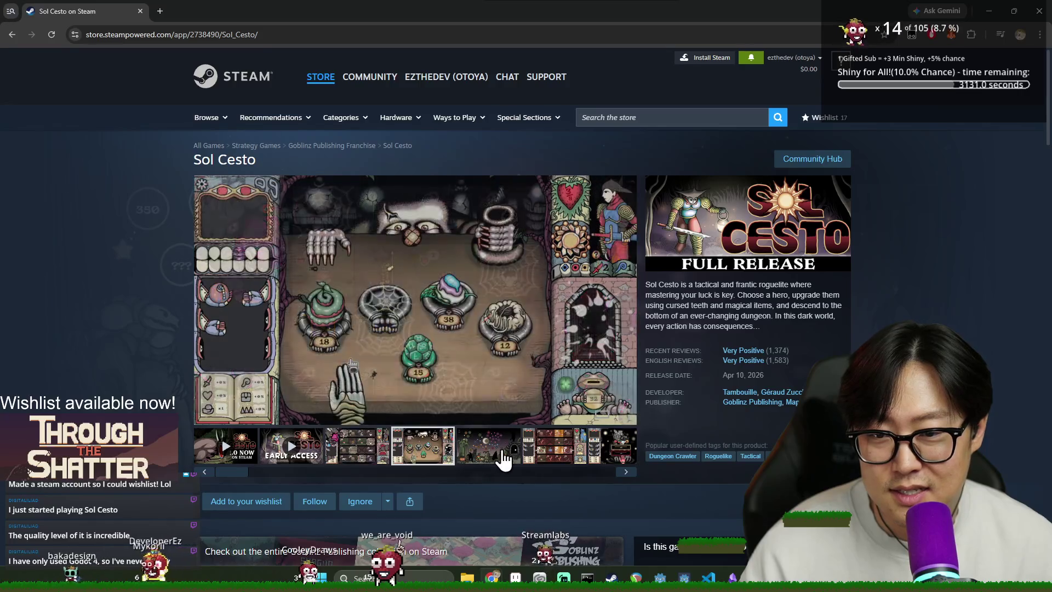
Step: Play the Early Access trailer, view the night-sky map and card-grid screenshots, then close Chrome
left_click(554, 460)
left_click(291, 452)
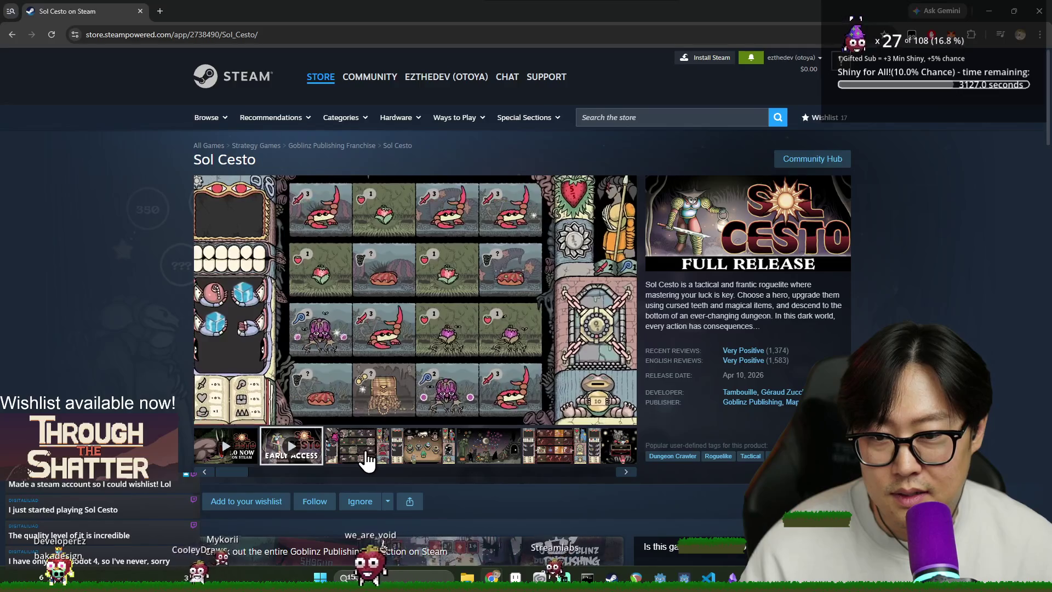
left_click(361, 454)
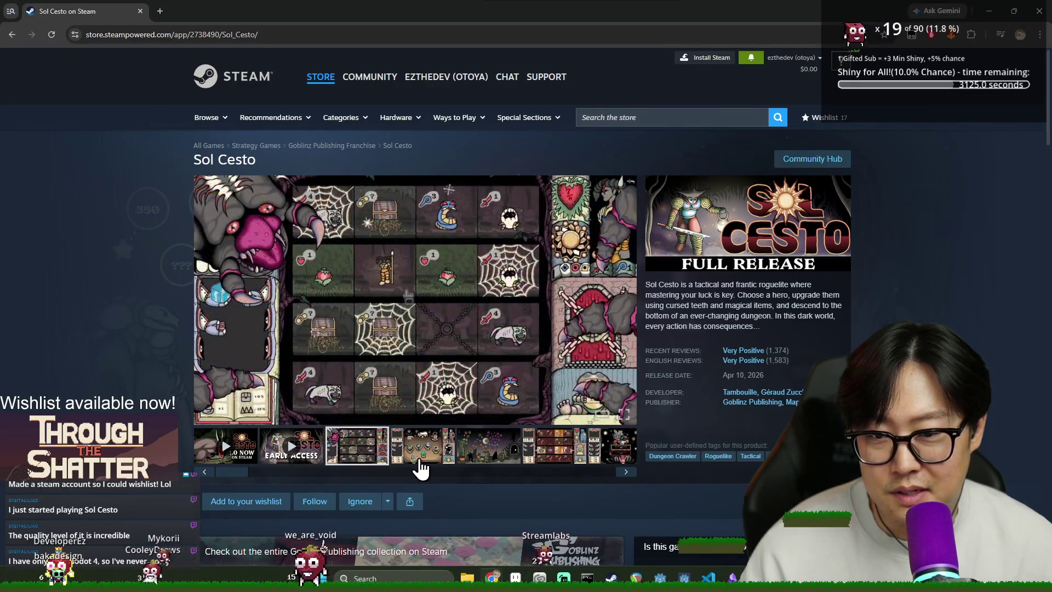
left_click(423, 463)
left_click(502, 460)
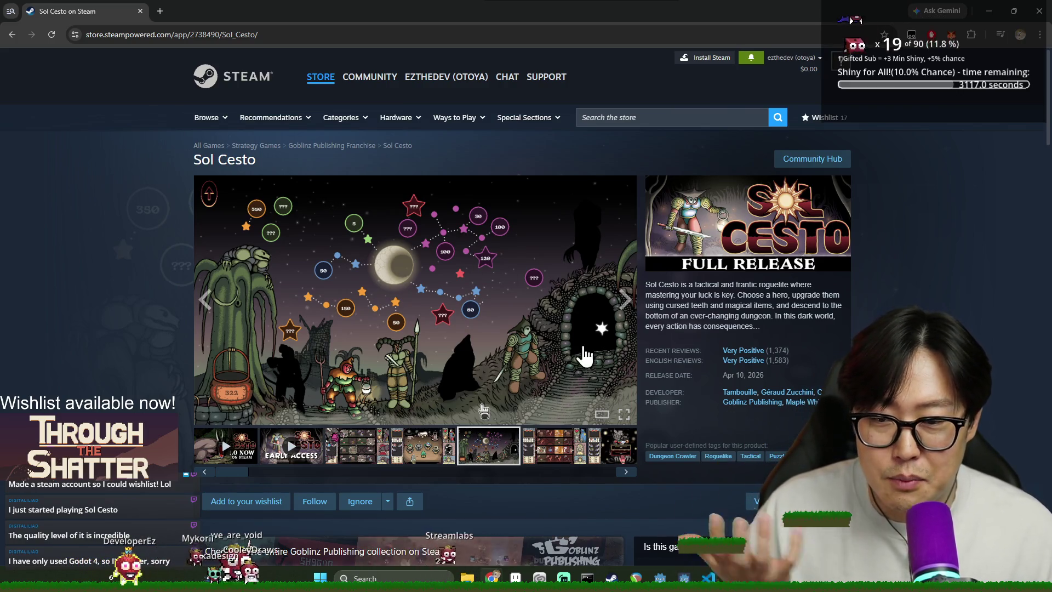
left_click(563, 443)
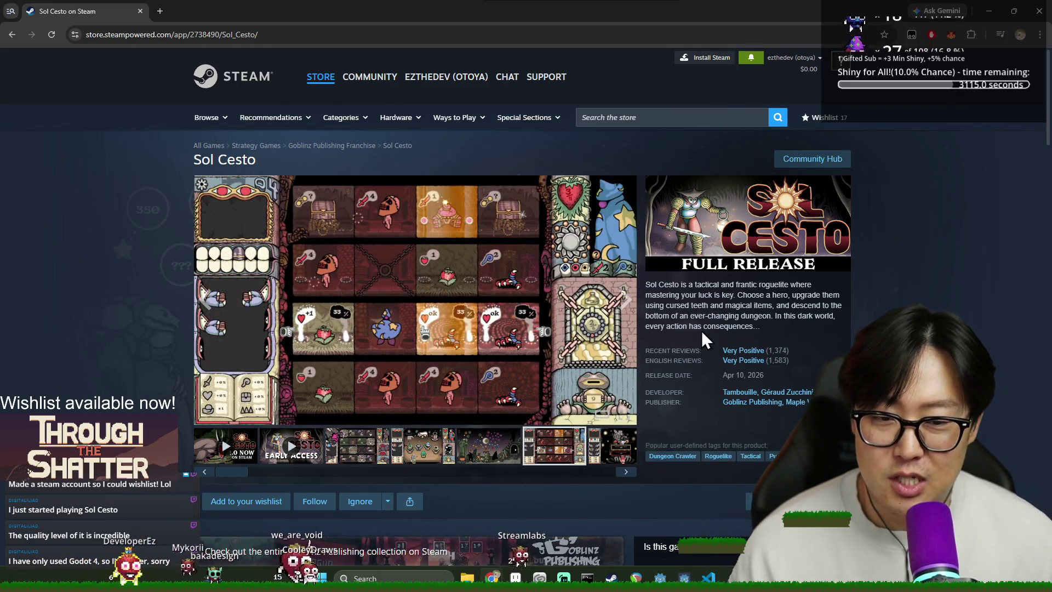
left_click(1044, 12)
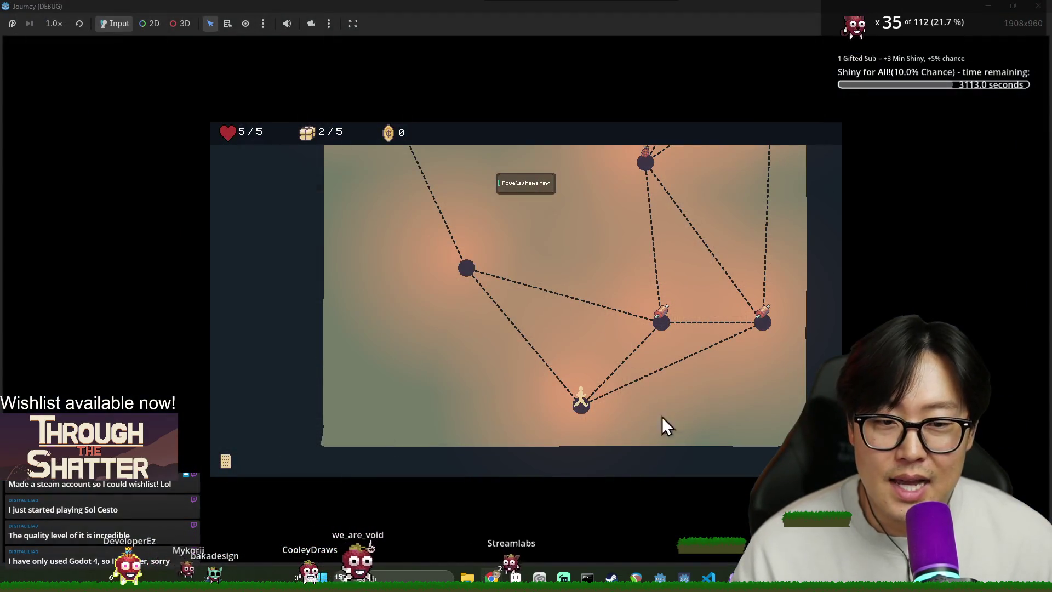
Step: Walk the player across six map nodes to the top-left, reaching 200 gold and 4/5 supplies
left_click(662, 323)
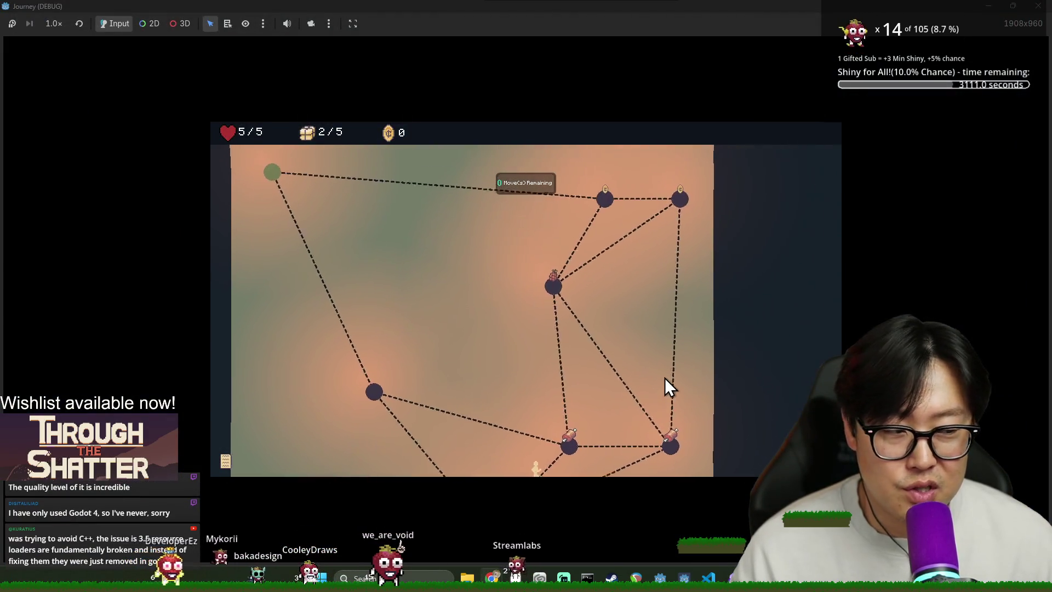
left_click(659, 426)
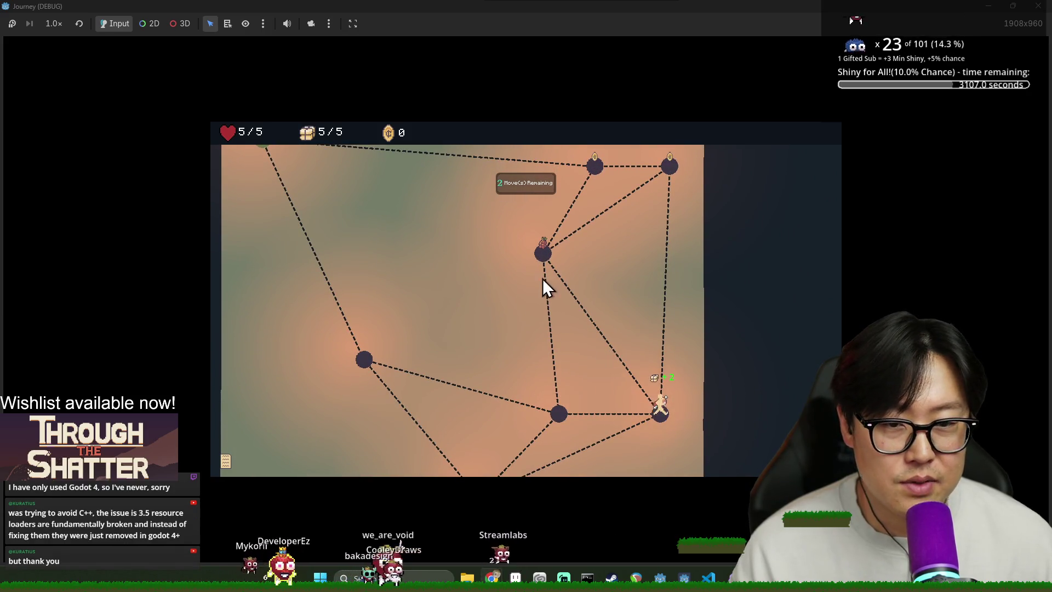
left_click(548, 260)
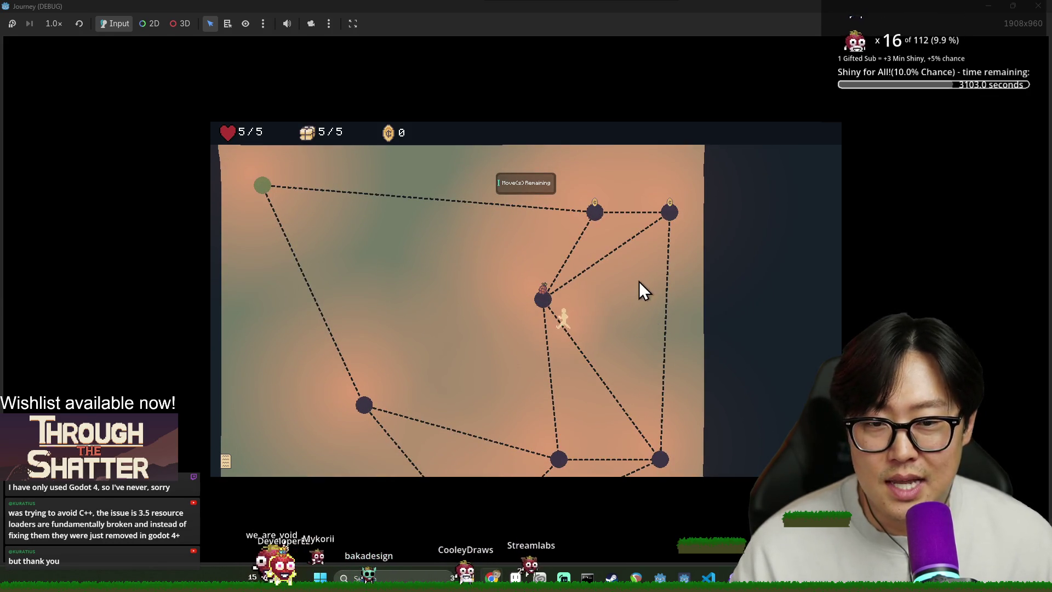
left_click(676, 216)
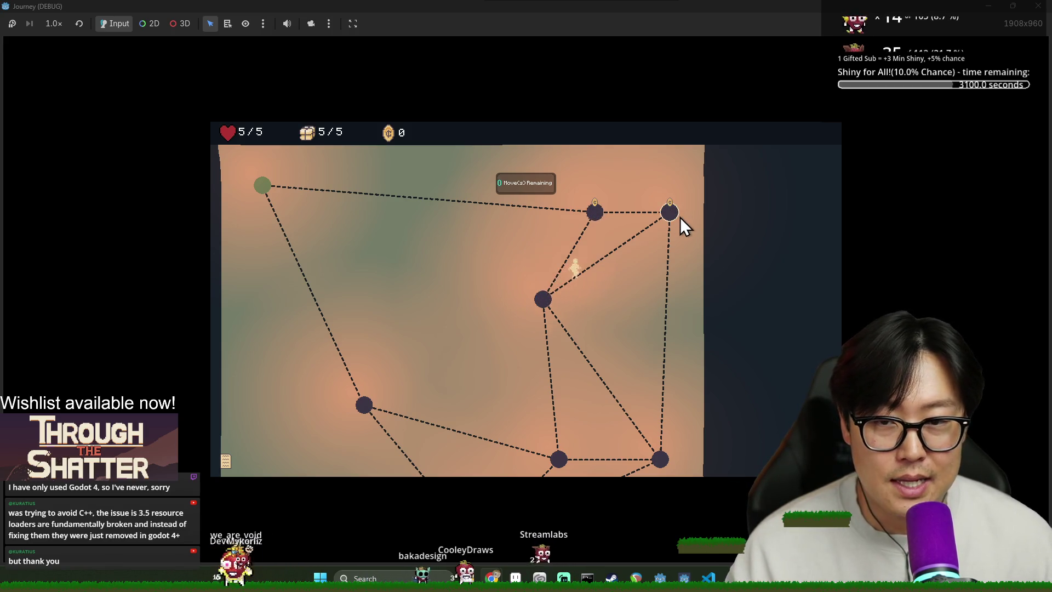
left_click(596, 215)
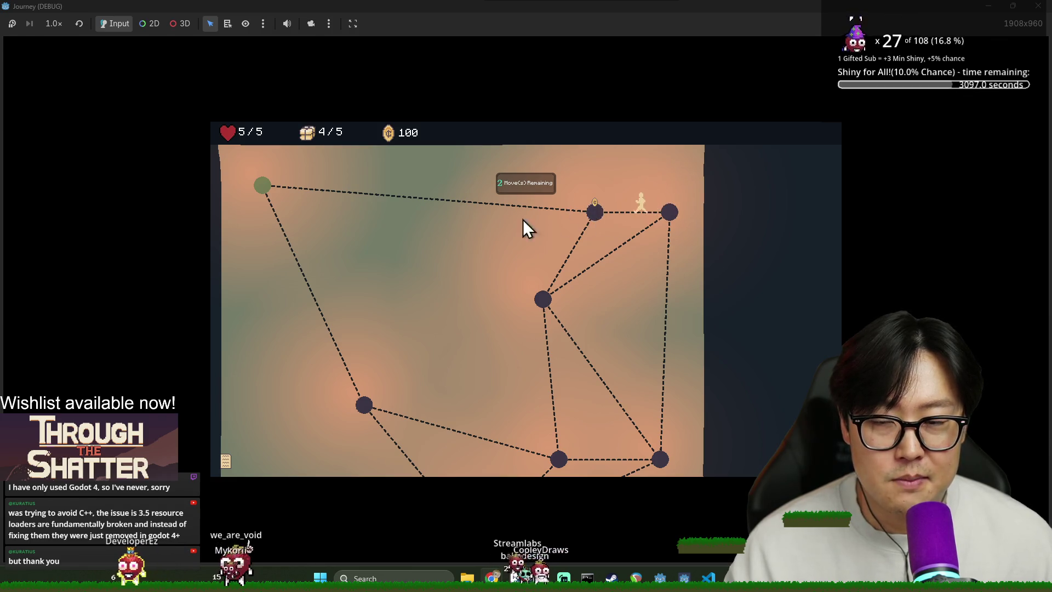
left_click(261, 186)
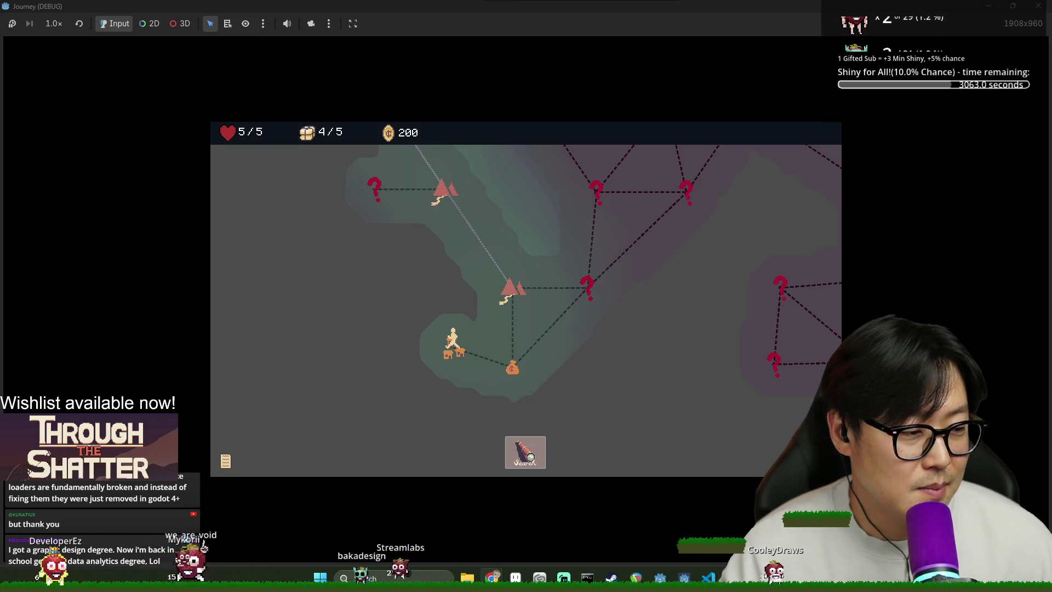
Step: Move to the money-bag node, search it for an event, and launch the character onward
left_click(512, 367)
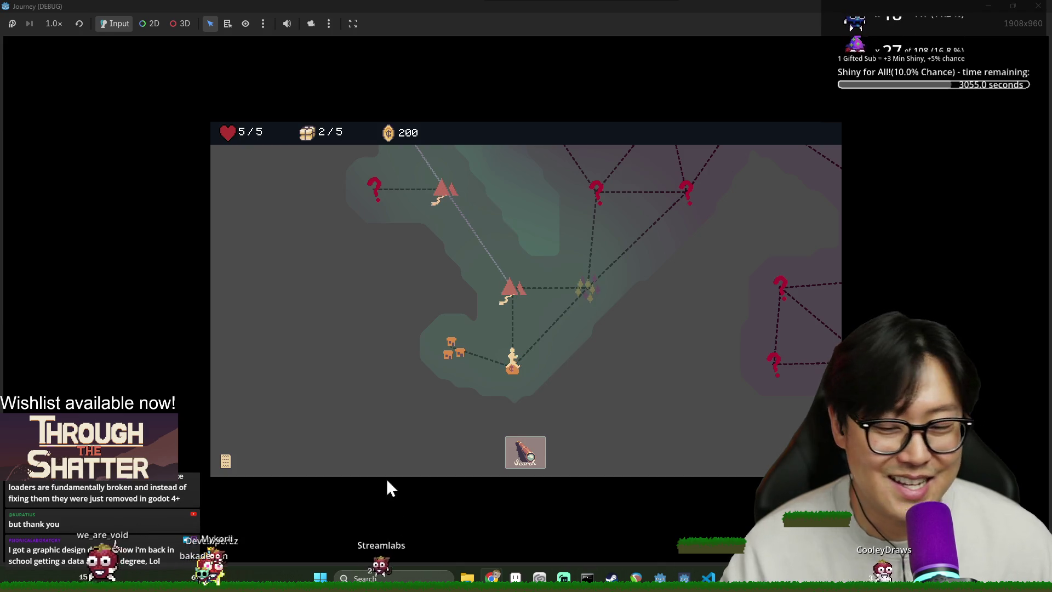
left_click(532, 465)
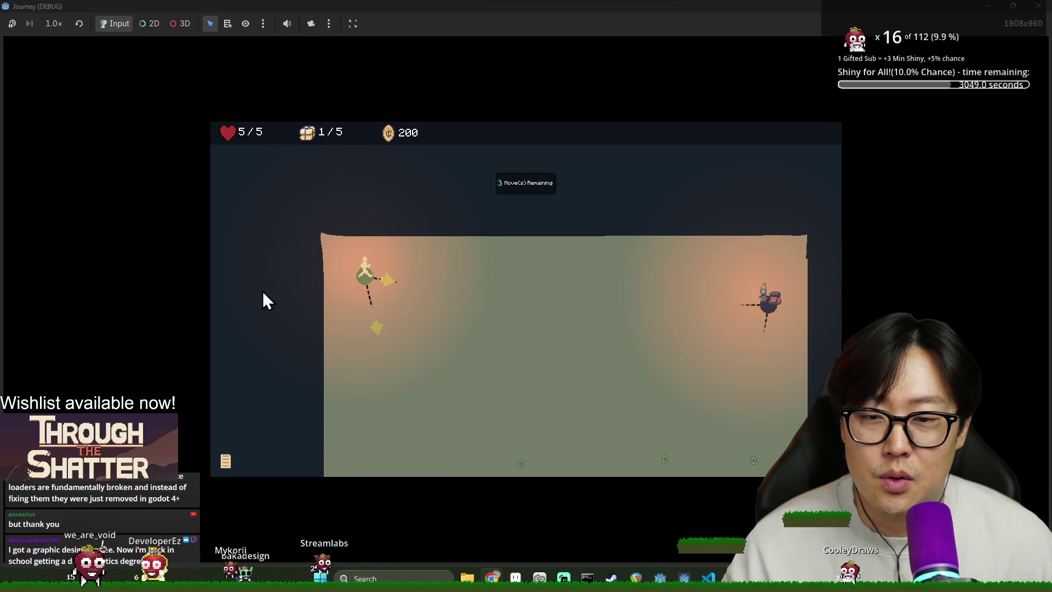
left_click(386, 281)
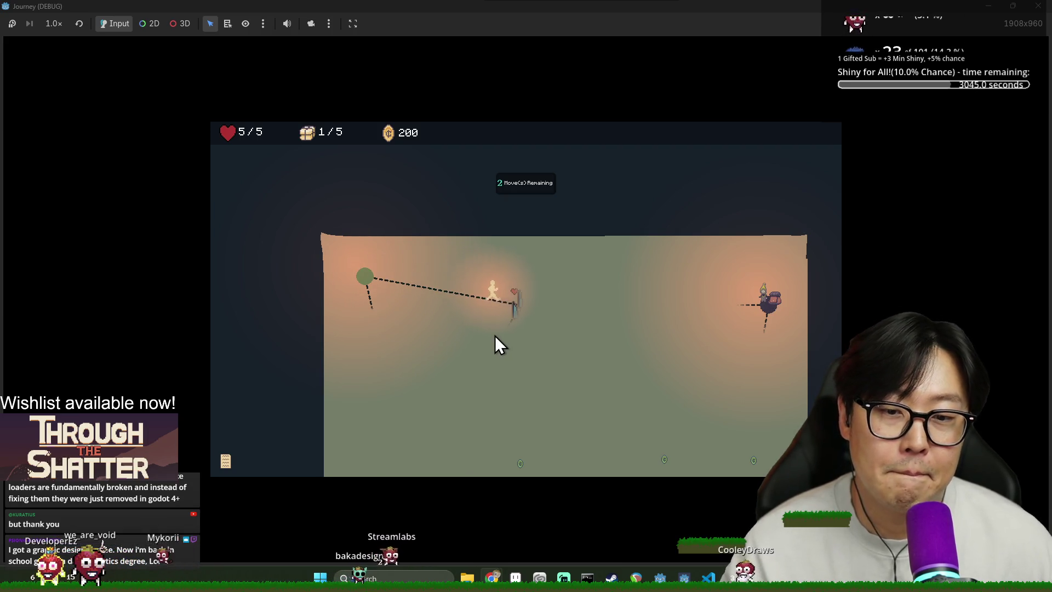
left_click(544, 318)
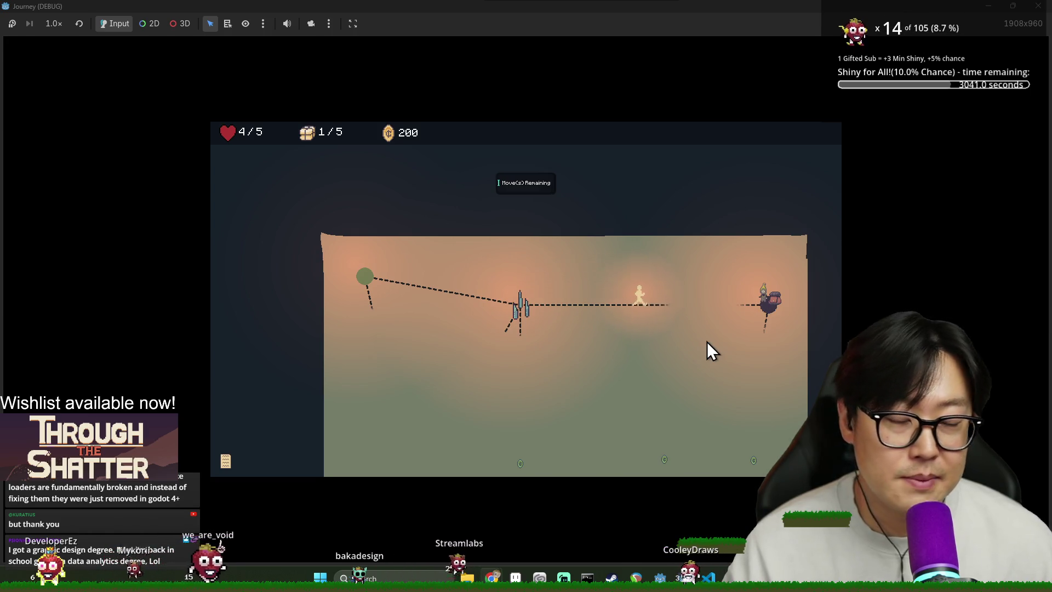
Step: Travel right onto the enemy node, then down and left toward the coin reward, ending at 1/5 health and 400 gold
left_click(708, 304)
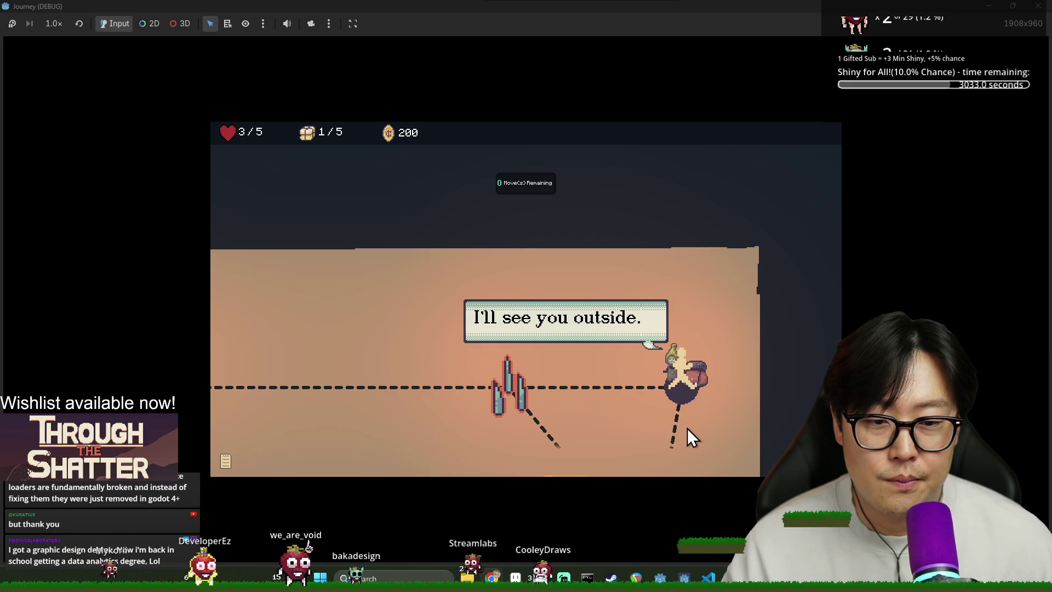
left_click(660, 328)
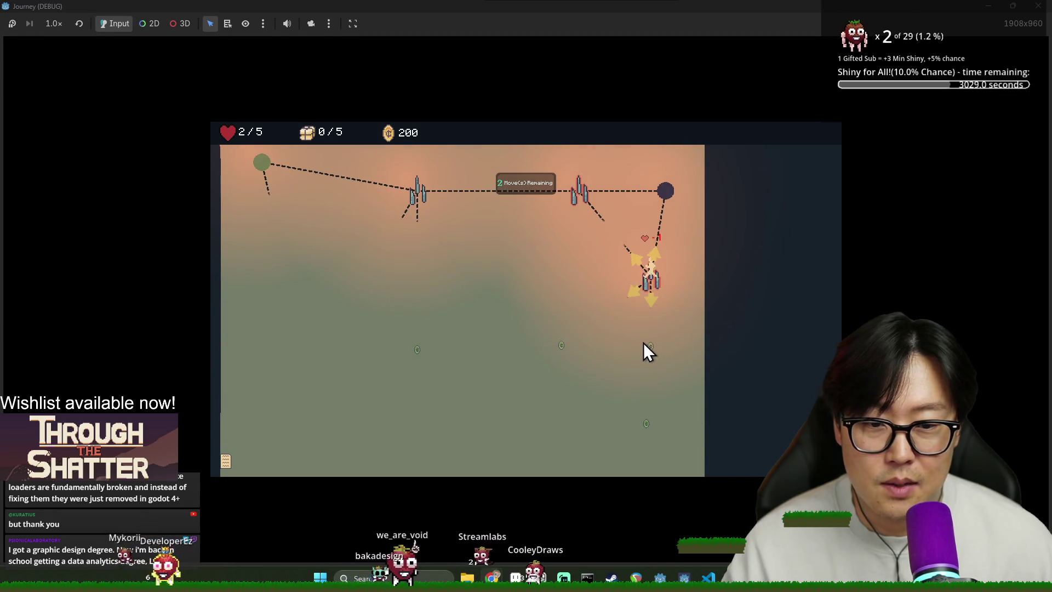
left_click(628, 317)
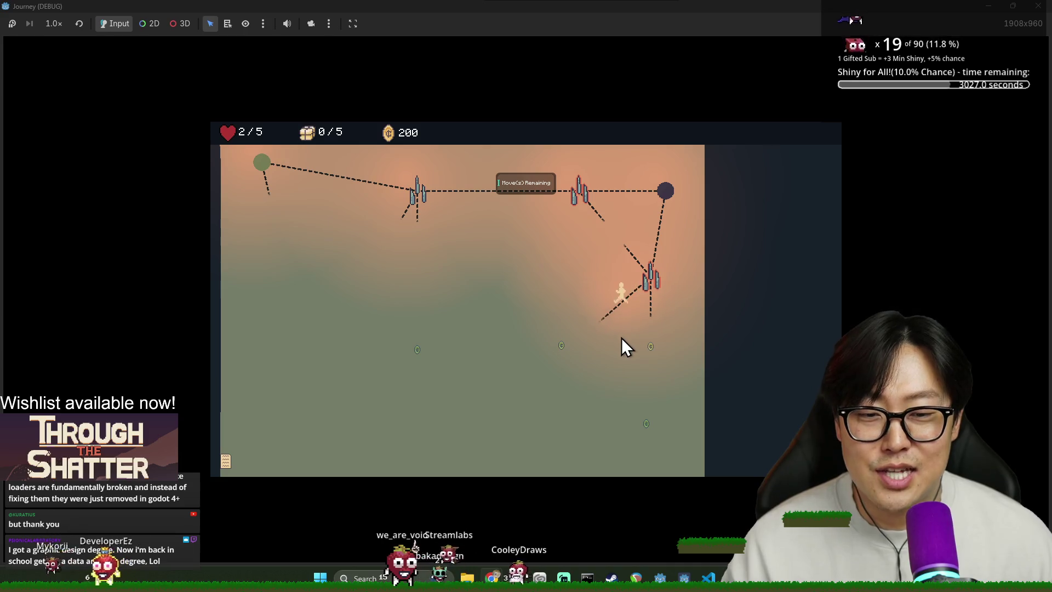
left_click(531, 359)
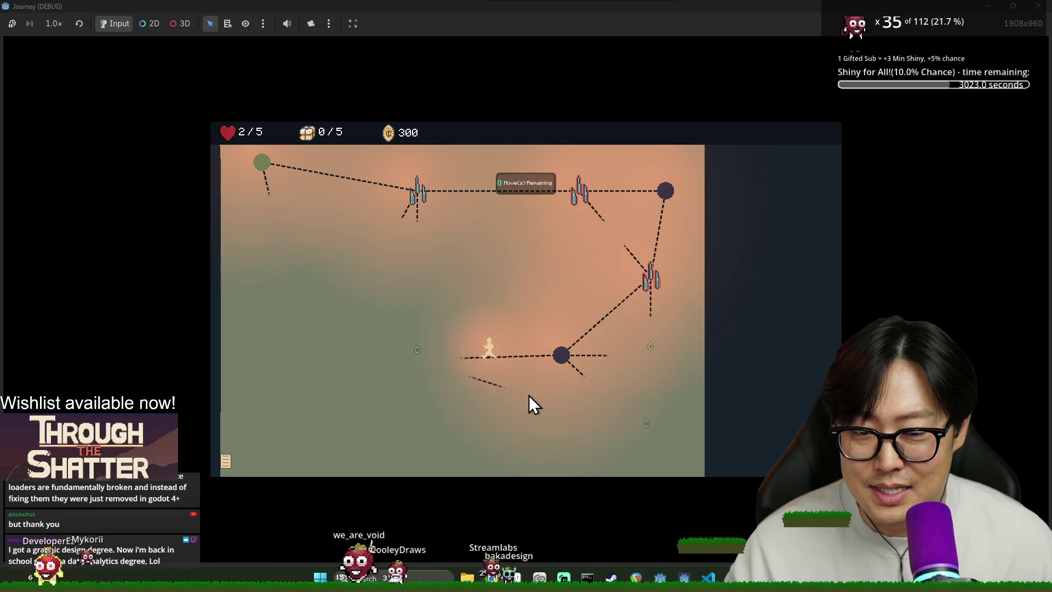
left_click(394, 363)
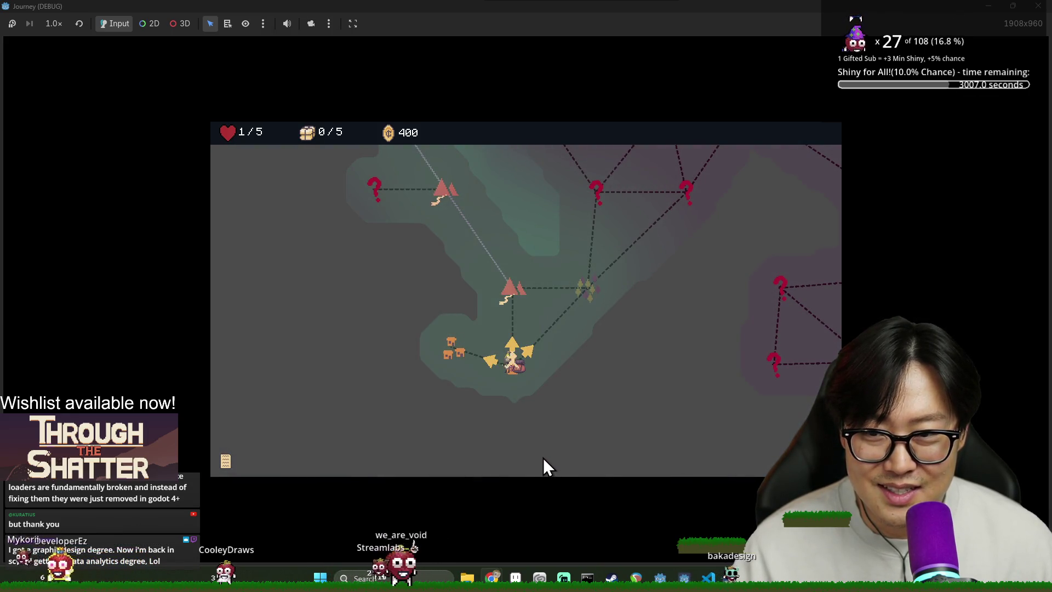
Step: Buy the Travel Pan in the backpack shop and leave the shop
mouse_move(481, 315)
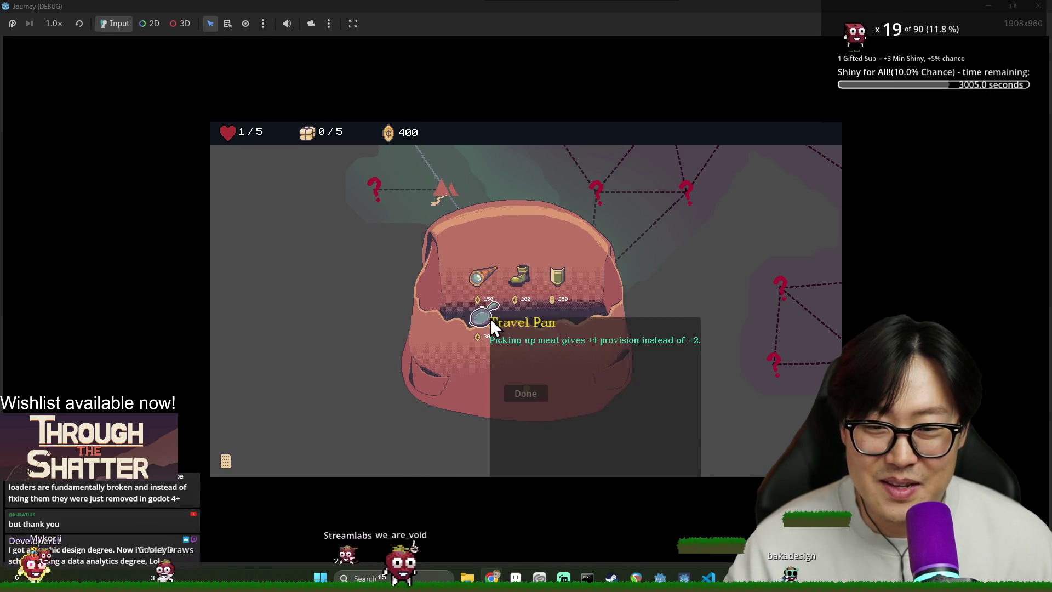
mouse_move(511, 287)
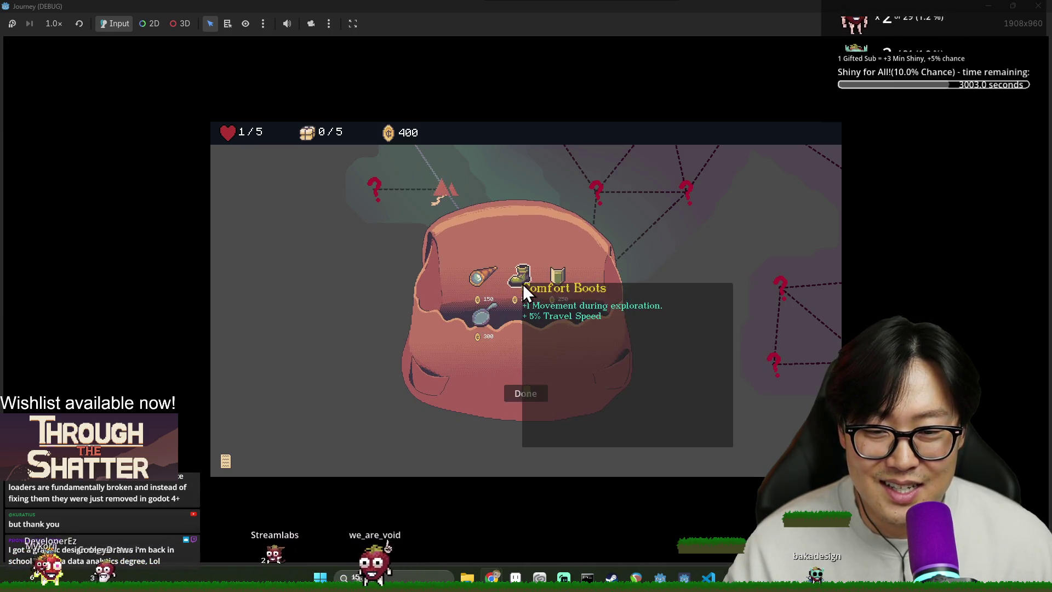
left_click(489, 316)
left_click(525, 395)
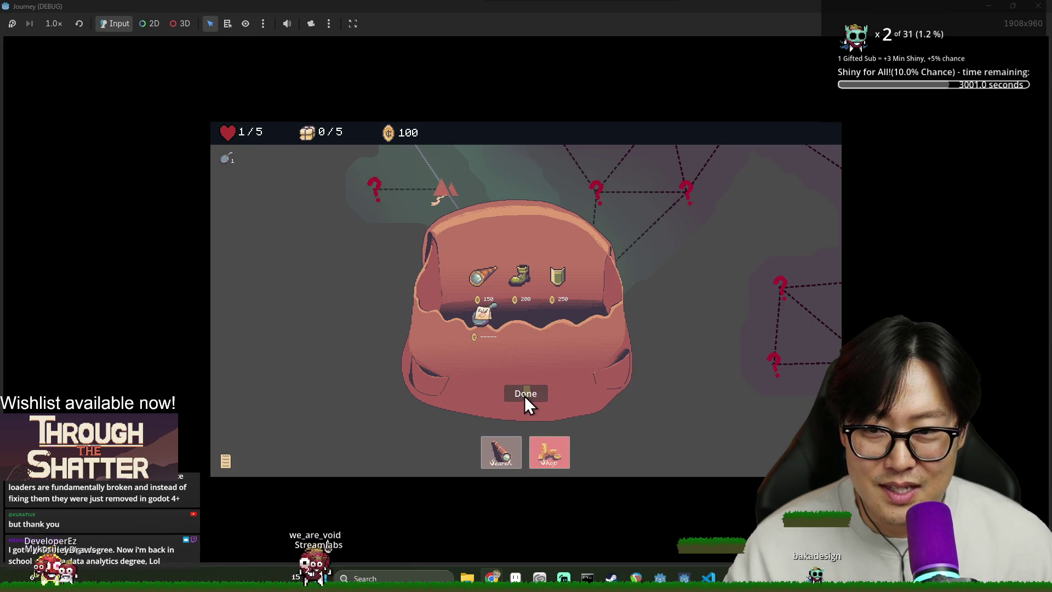
Step: Travel on to the village until the journey ends, then close the debug window and return to explore_mode.gd
mouse_move(225, 159)
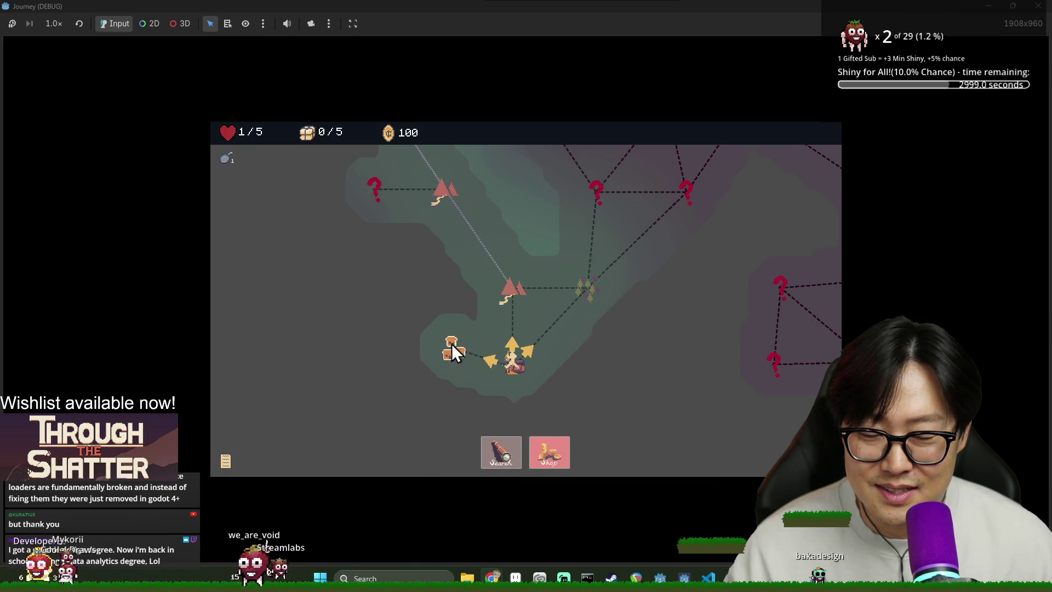
left_click(554, 448)
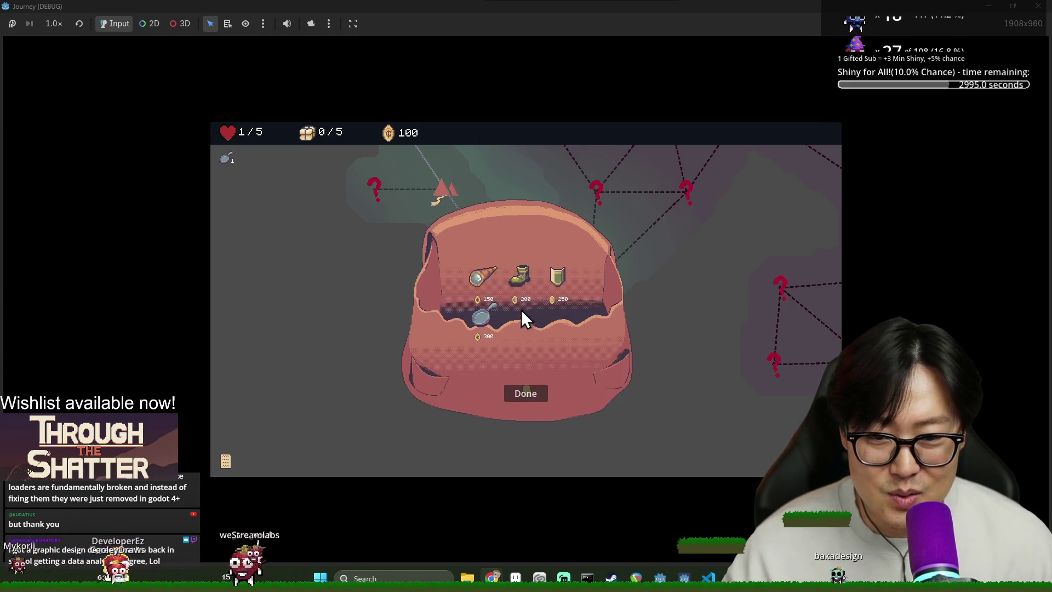
left_click(527, 394)
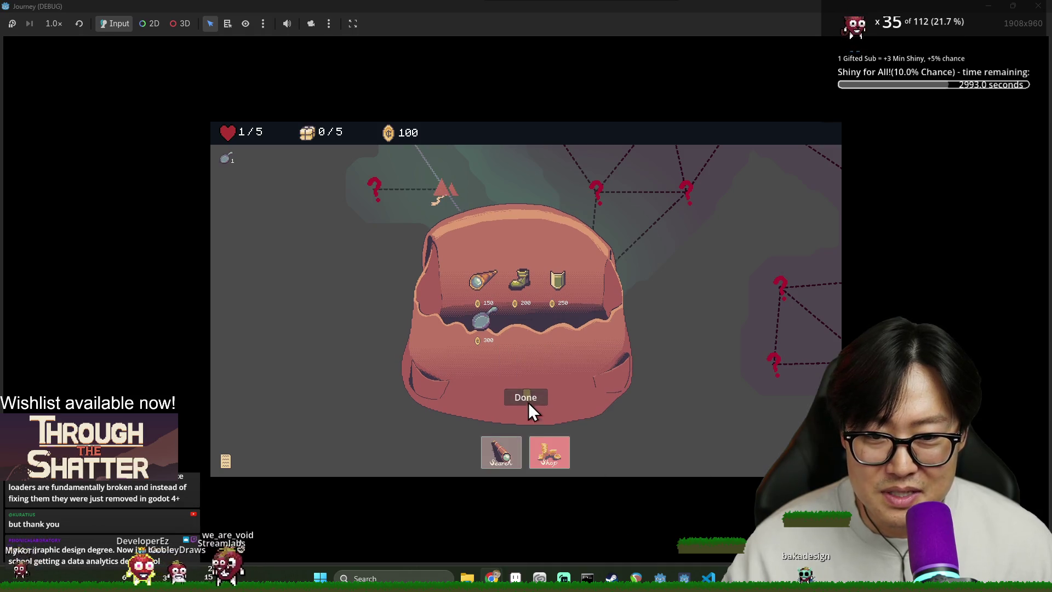
left_click(449, 345)
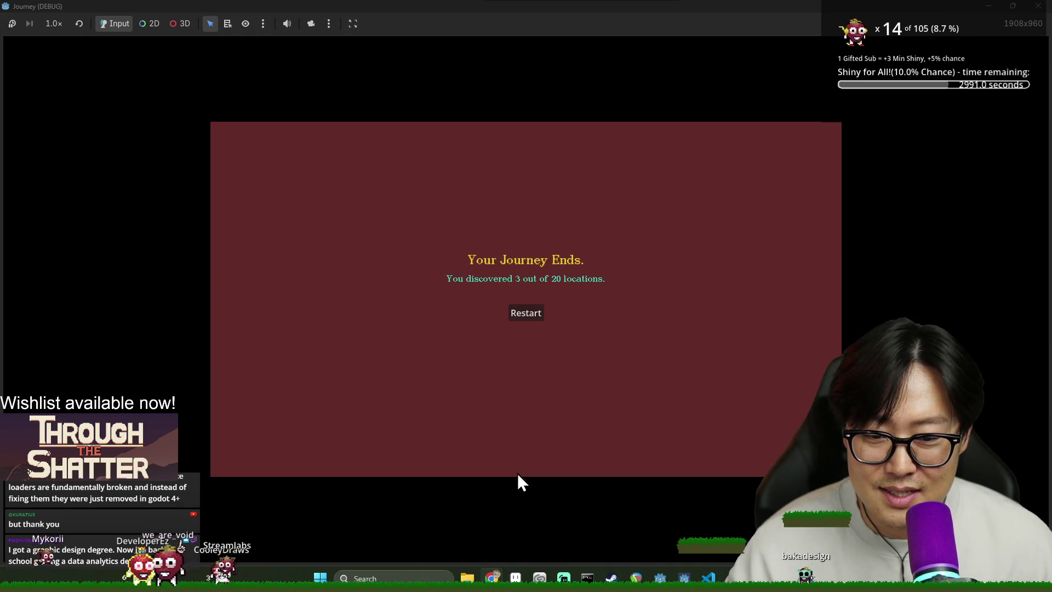
left_click(1037, 5)
left_click(466, 239)
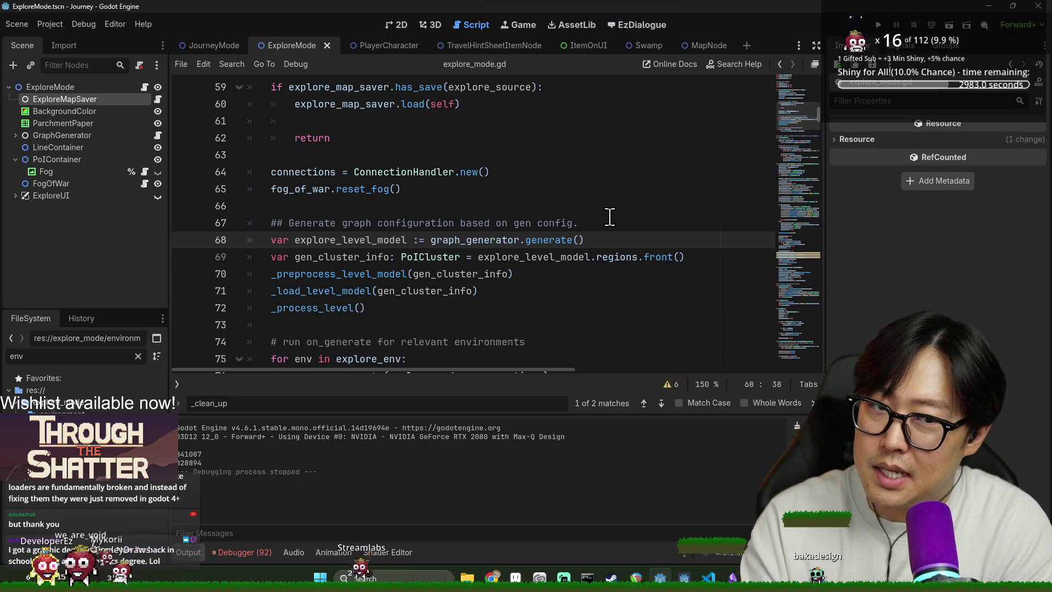
Step: Review lines 67–71 of explore_mode.gd unchanged, save the ExploreMode scene, and position the raid browser window
left_click(401, 290)
key("ctrl+s")
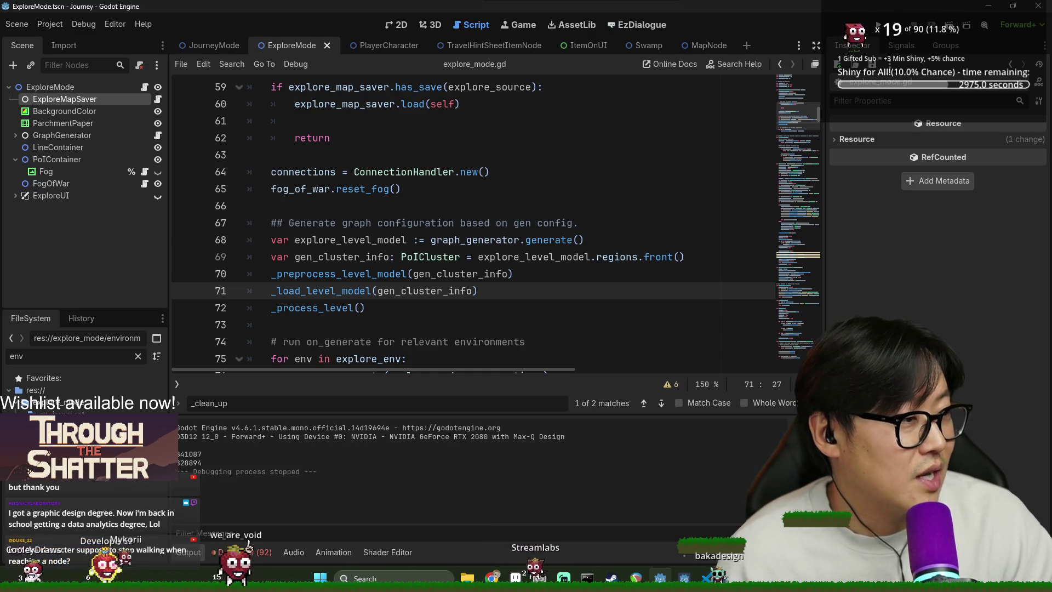
left_click(548, 223)
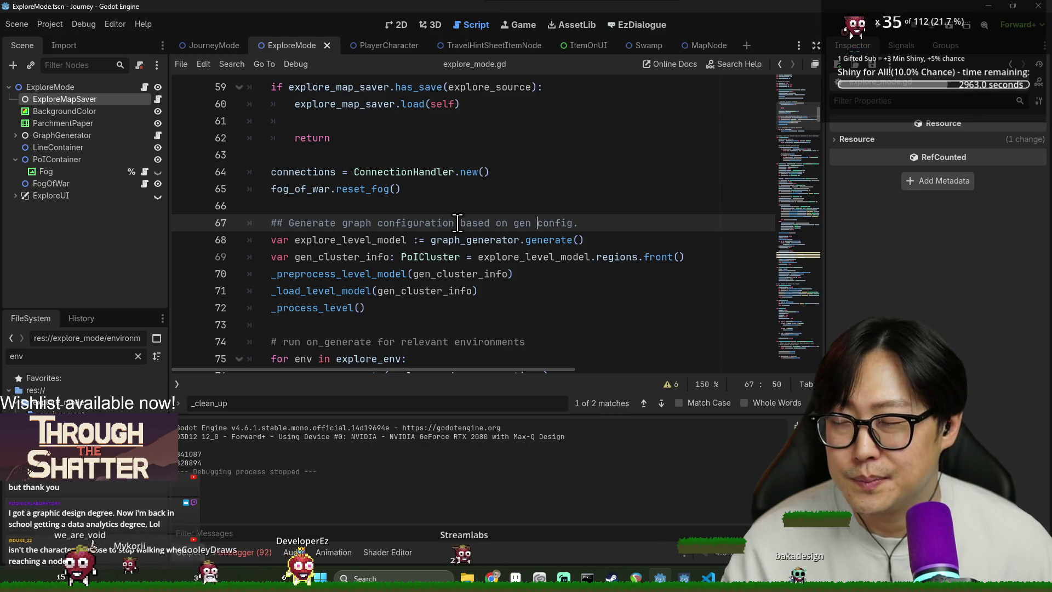
left_click(531, 268)
left_click(448, 256)
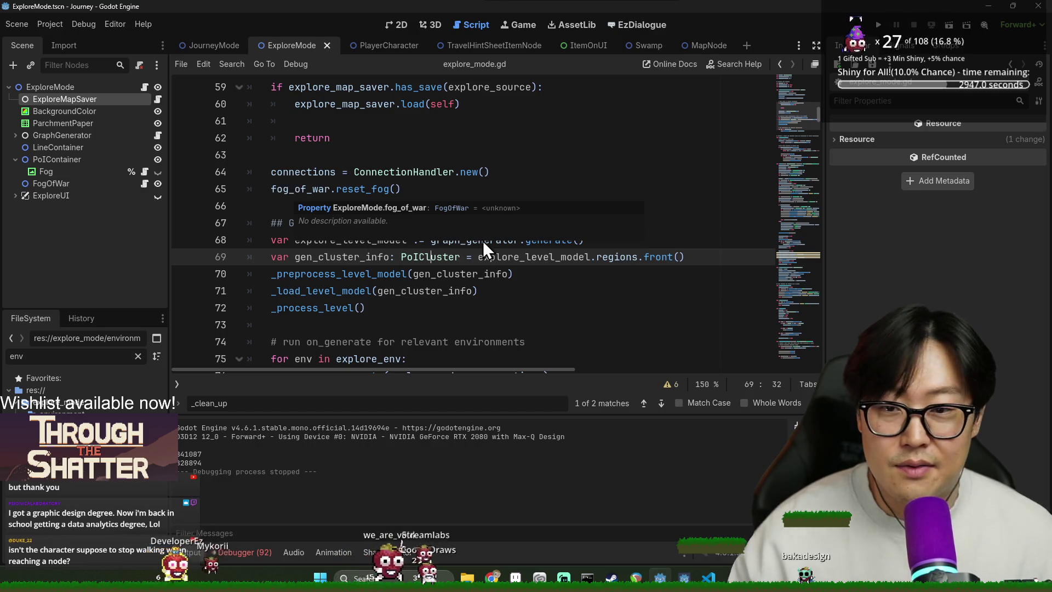
key("ctrl+s")
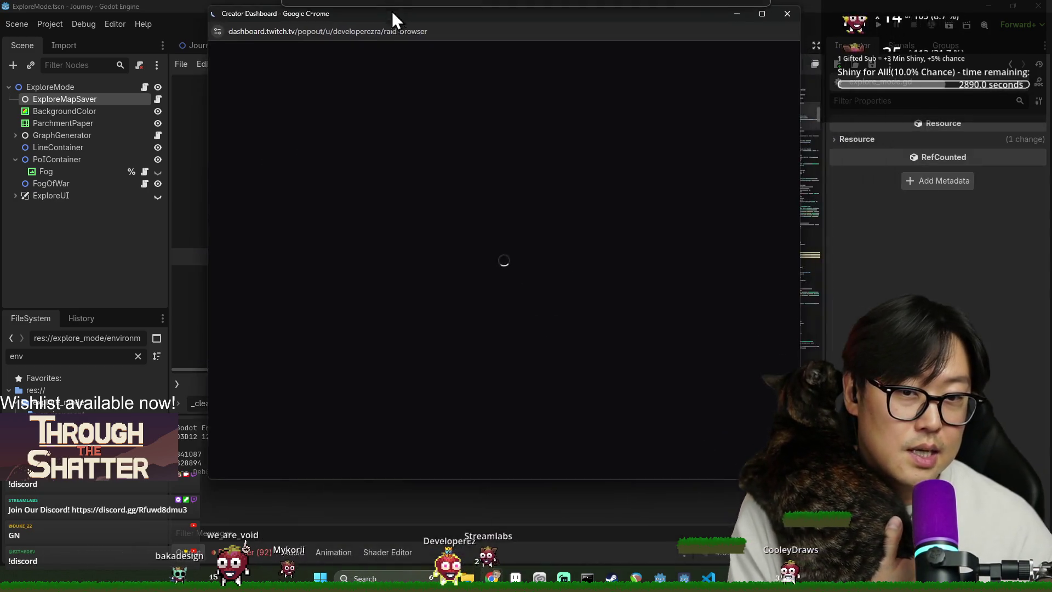
mouse_move(392, 11)
left_mouse_down()
mouse_move(354, 39)
mouse_move(343, 21)
left_mouse_up()
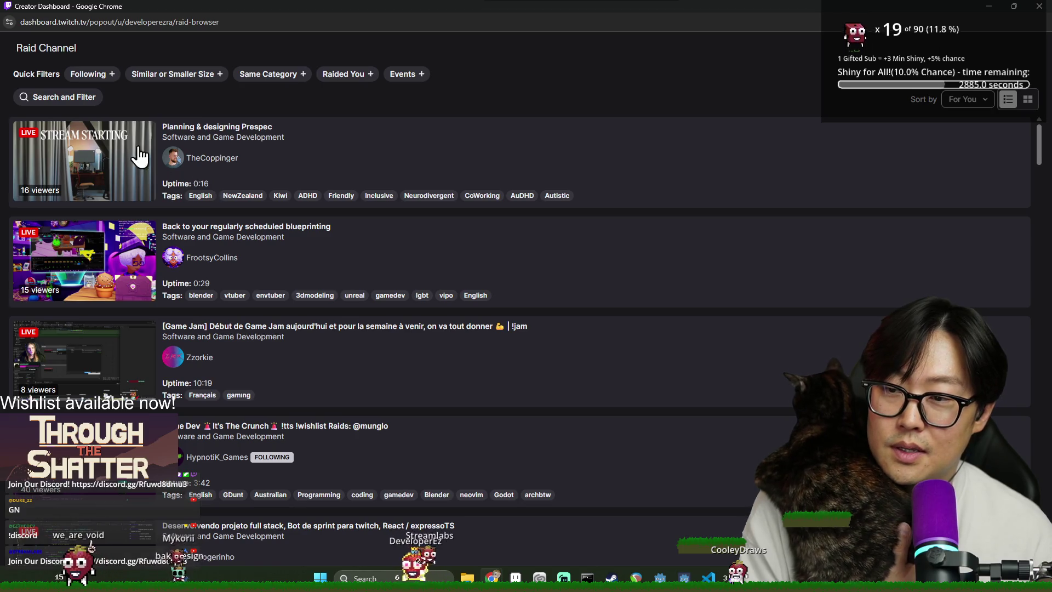
Step: Filter the raid browser to Following channels and scroll through the live list
left_click(85, 84)
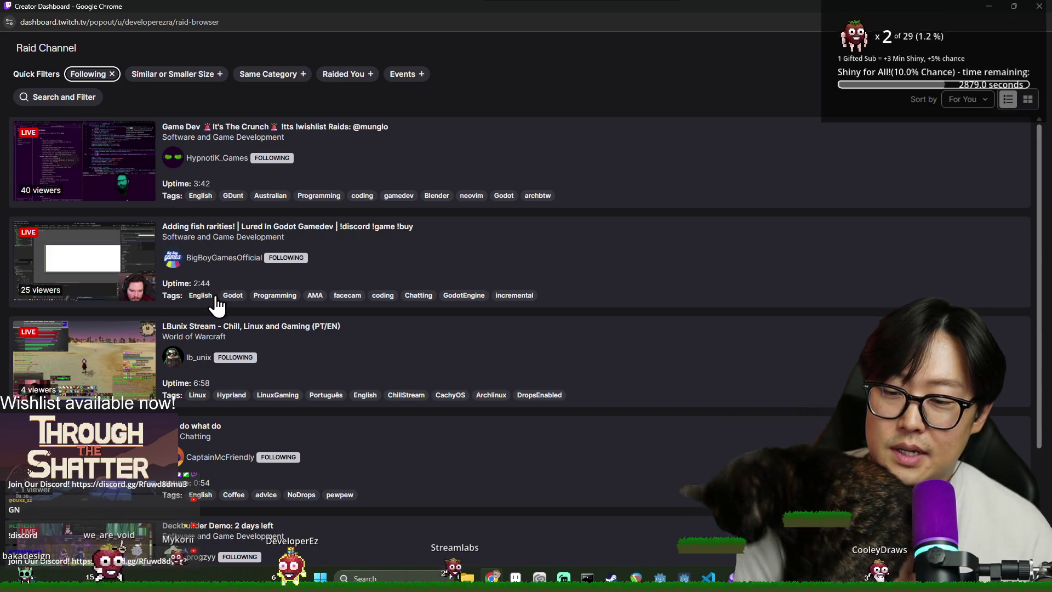
scroll(233, 422, "down", 3)
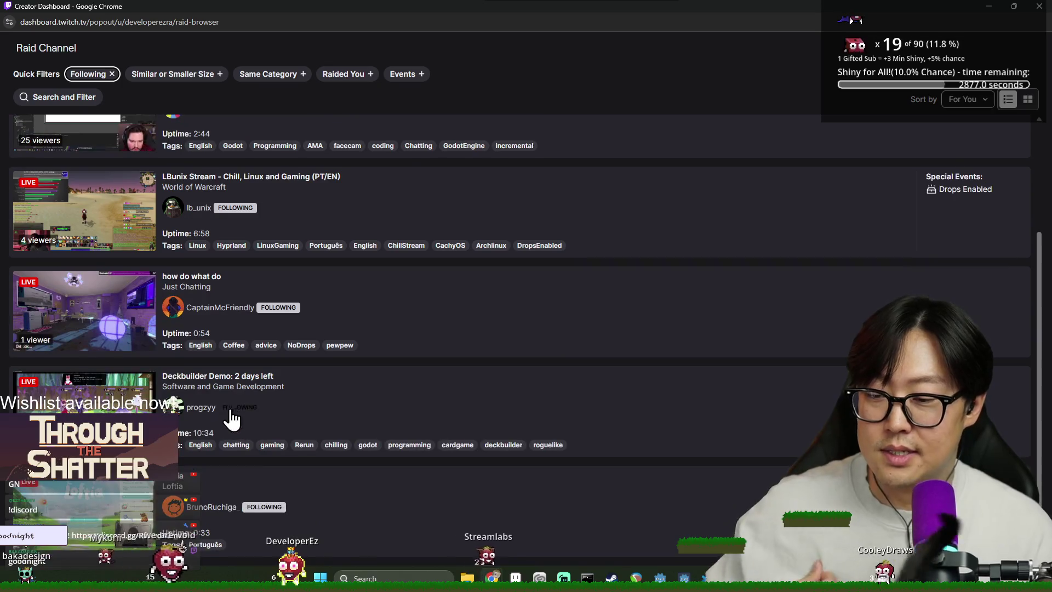
scroll(216, 436, "up", 1)
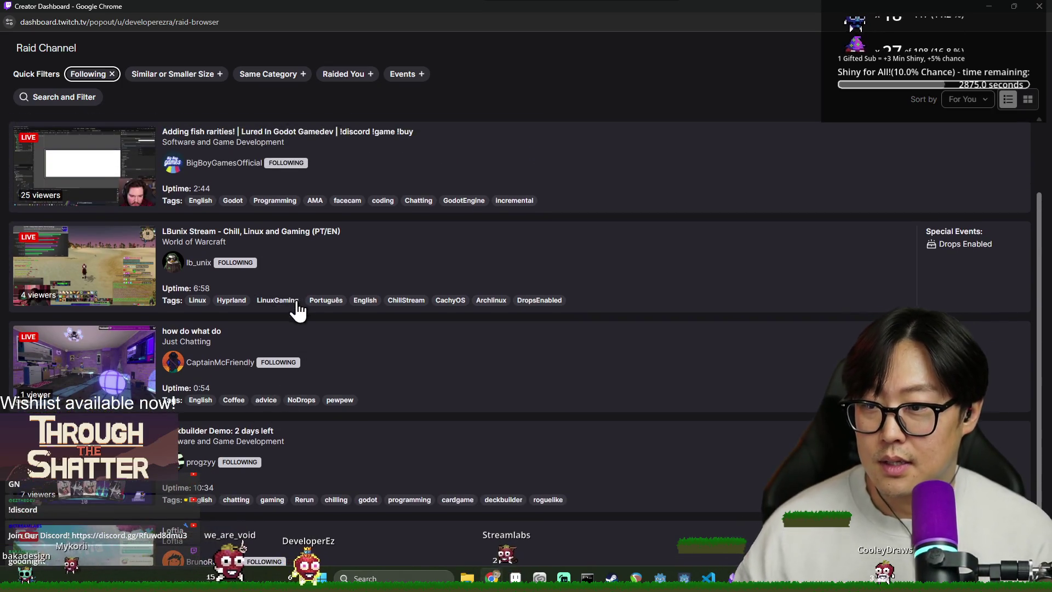